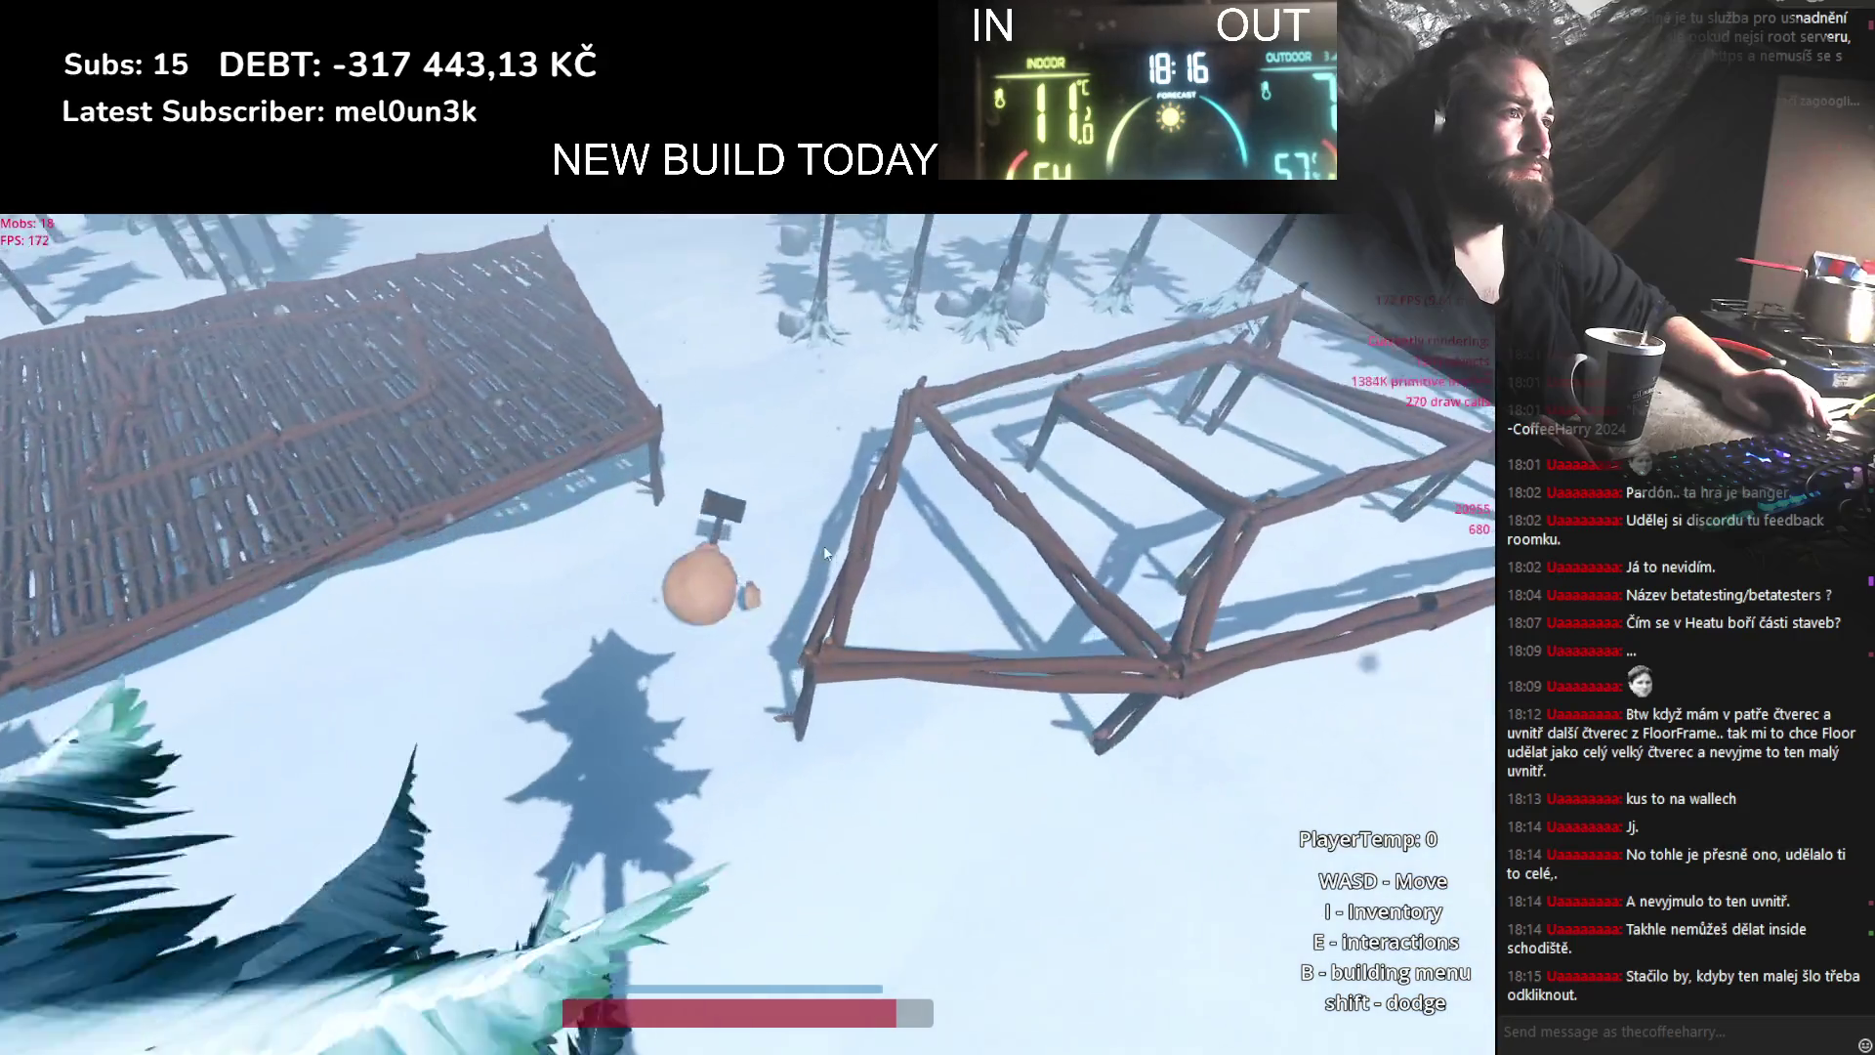
Step: Orbit the game camera to view the floor structure, then quit the game build
mouse_move(825, 553)
mouse_down()
mouse_move(452, 620)
mouse_move(495, 690)
mouse_move(658, 782)
mouse_move(692, 700)
mouse_move(598, 729)
mouse_move(631, 754)
mouse_move(308, 929)
mouse_move(517, 629)
mouse_move(615, 840)
mouse_move(752, 805)
mouse_move(653, 745)
mouse_move(666, 822)
mouse_move(1065, 799)
mouse_move(630, 713)
mouse_move(604, 687)
mouse_move(611, 643)
mouse_move(684, 559)
mouse_move(586, 595)
mouse_move(648, 677)
mouse_up()
scroll(631, 720, down, 5)
scroll(631, 720, up, 5)
scroll(598, 730, down, 3)
scroll(649, 677, down, 5)
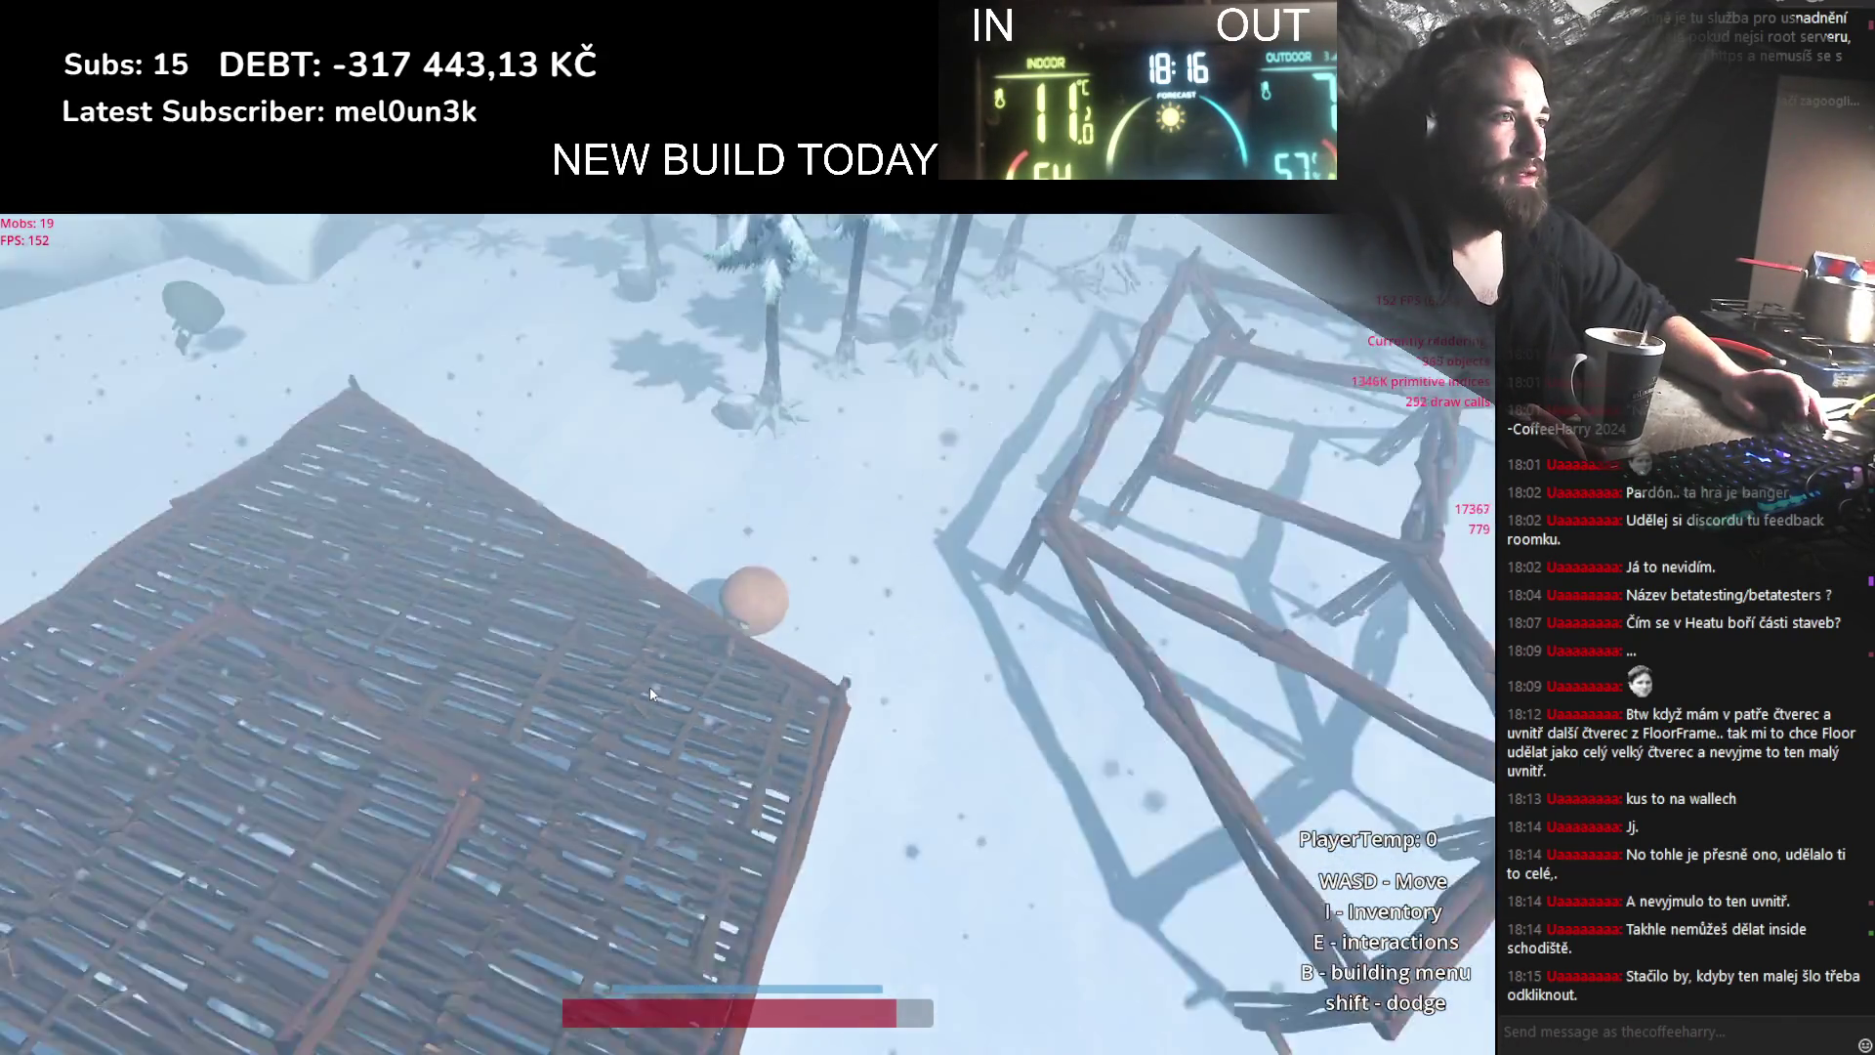
scroll(661, 664, up, 3)
scroll(722, 584, up, 4)
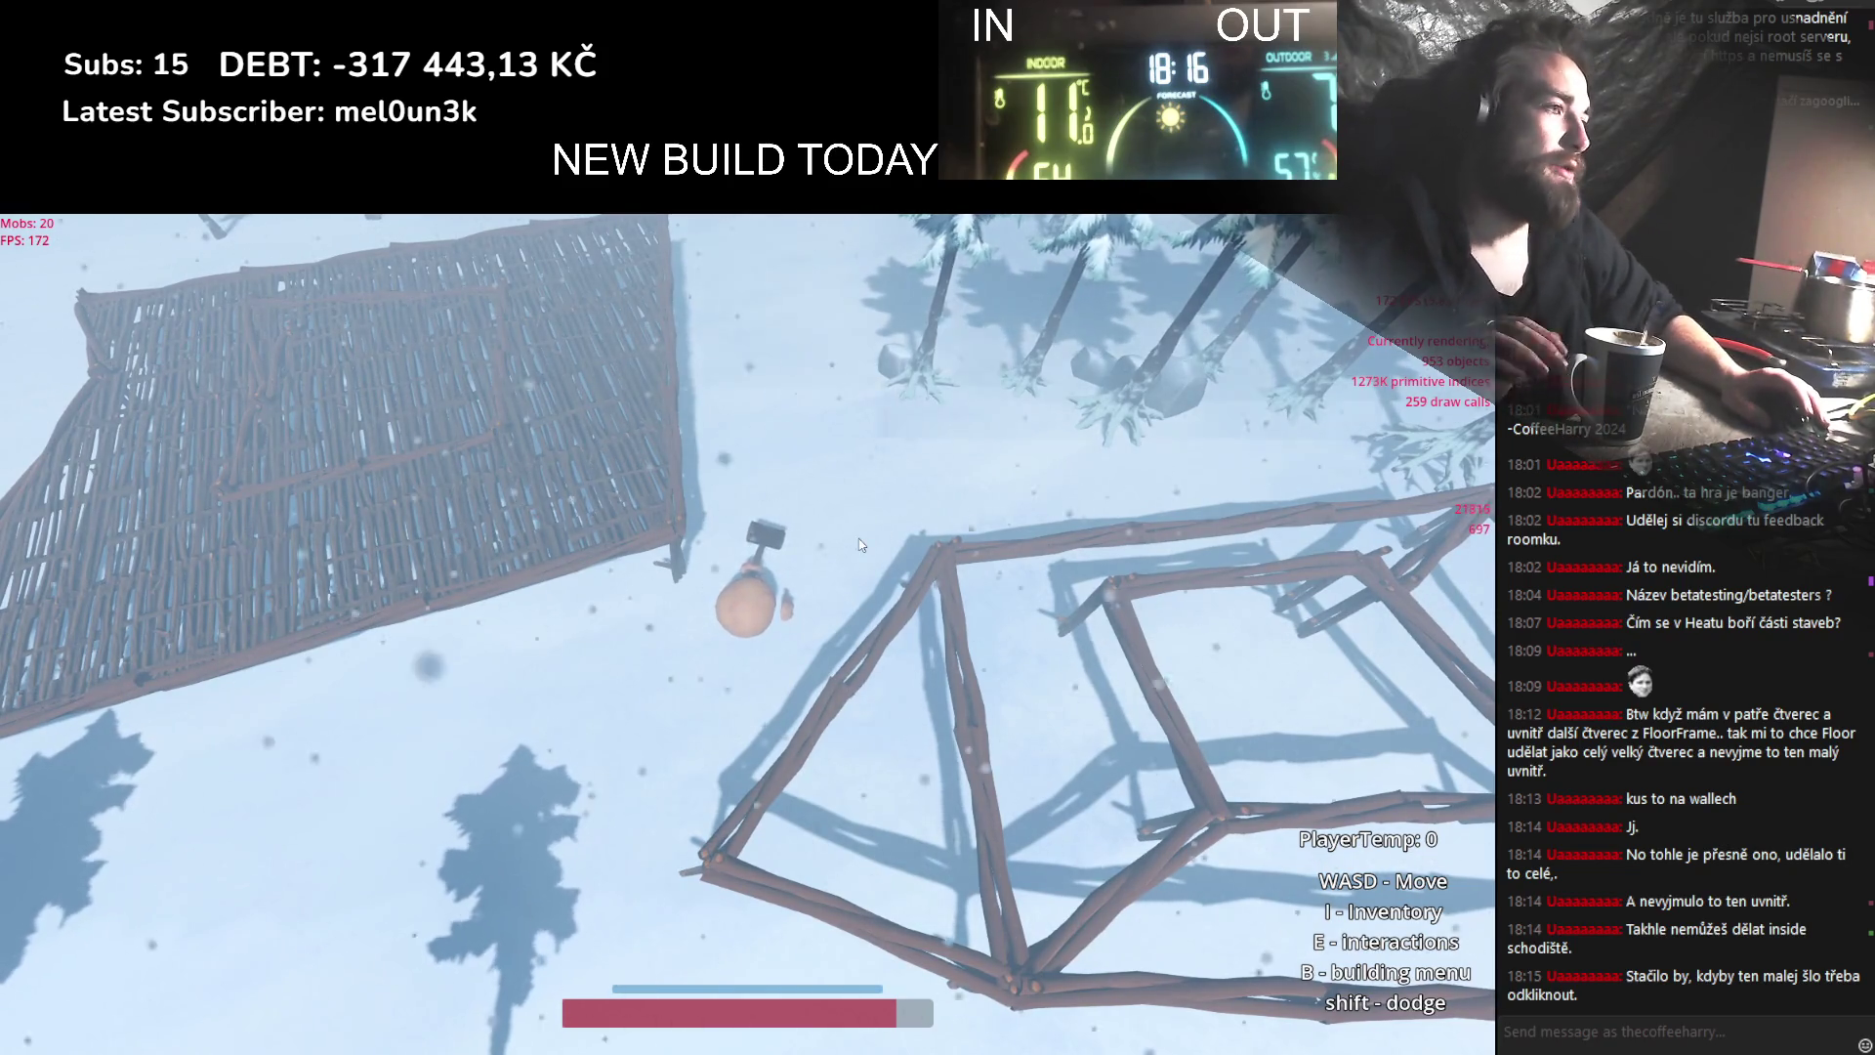
key(alt+F4)
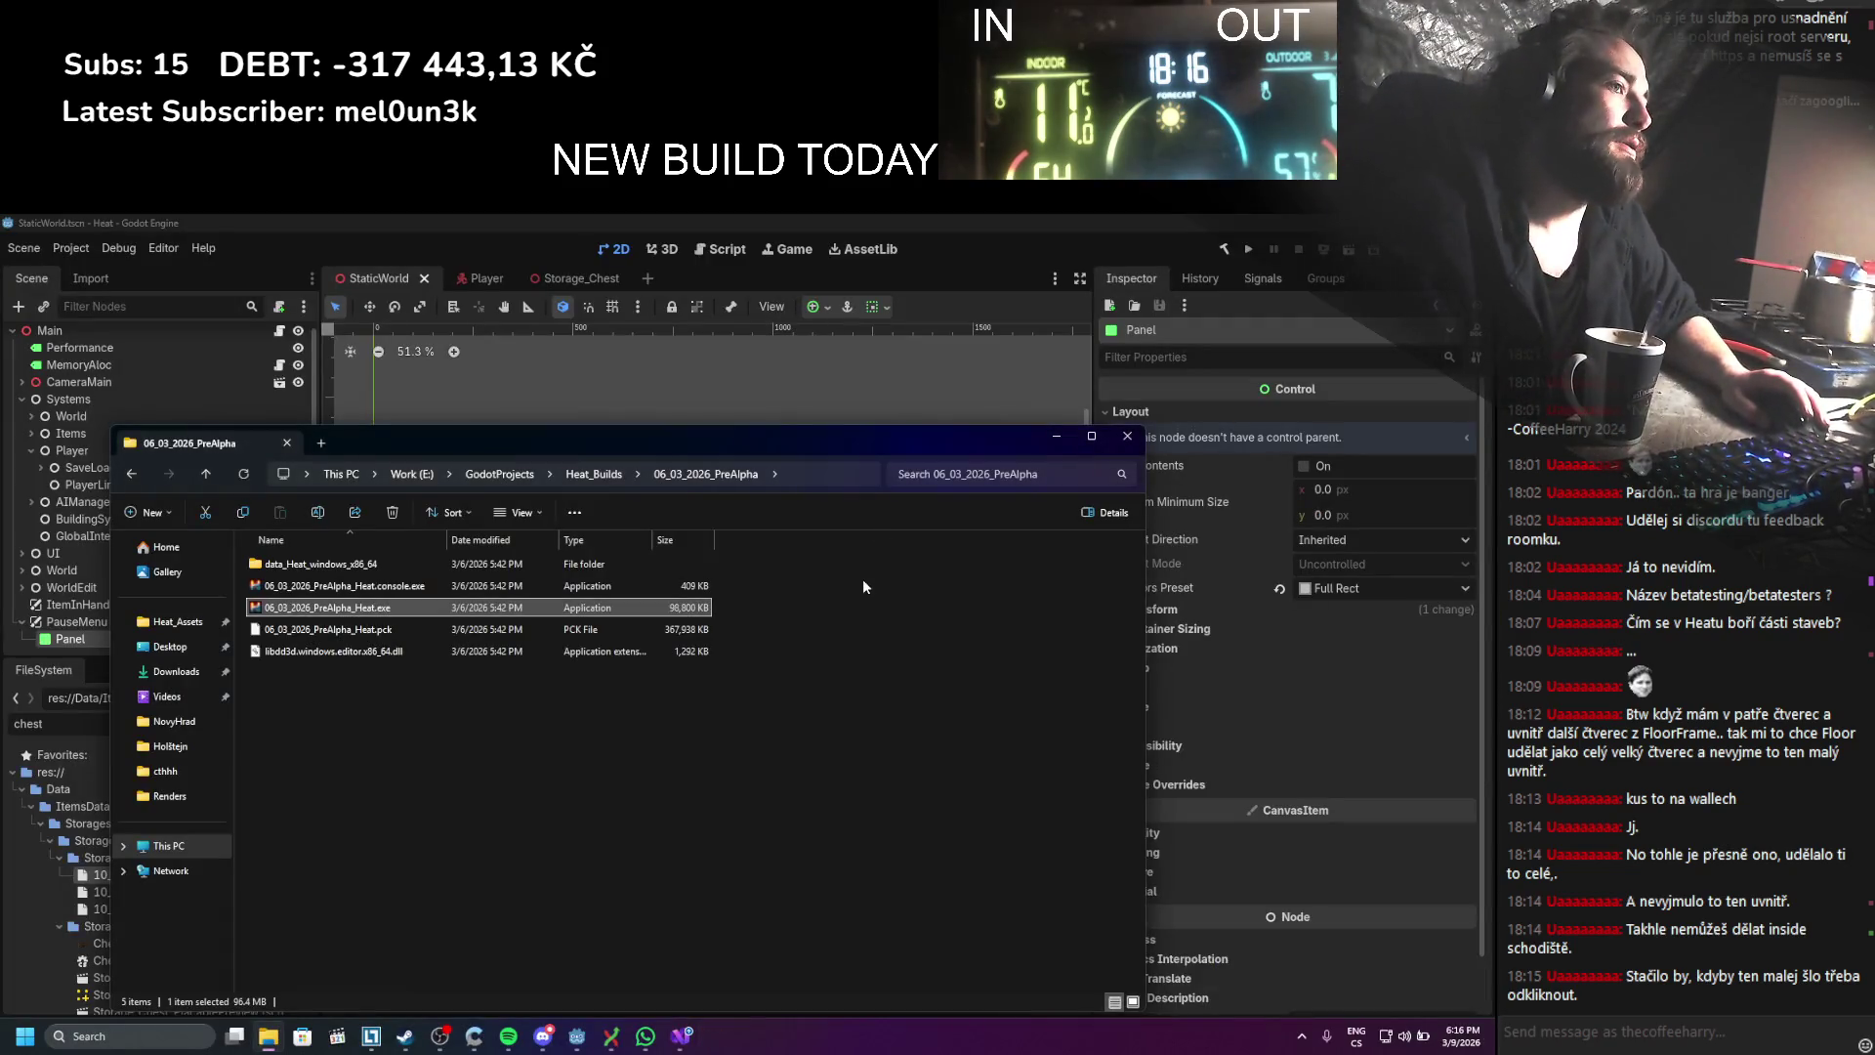
Step: In Discord, open the Heat category's Permissions settings
click(542, 1035)
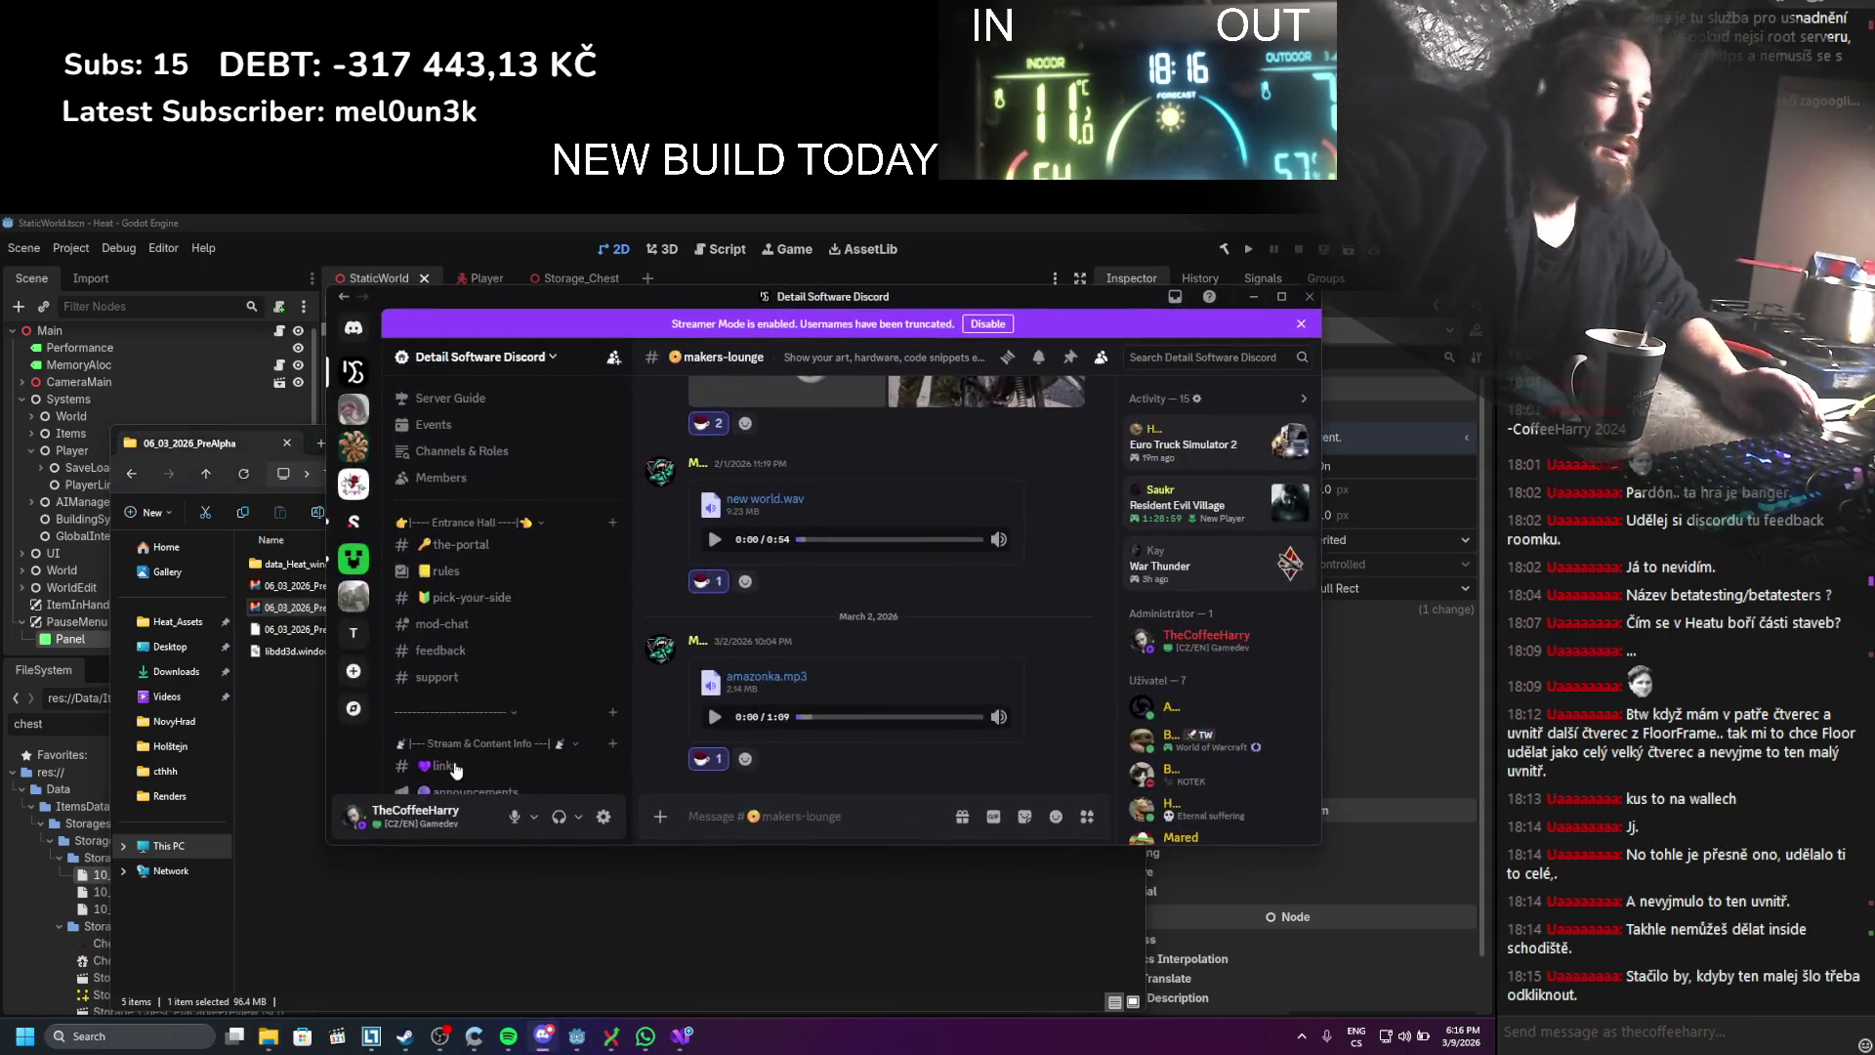
scroll(514, 523, down, 3)
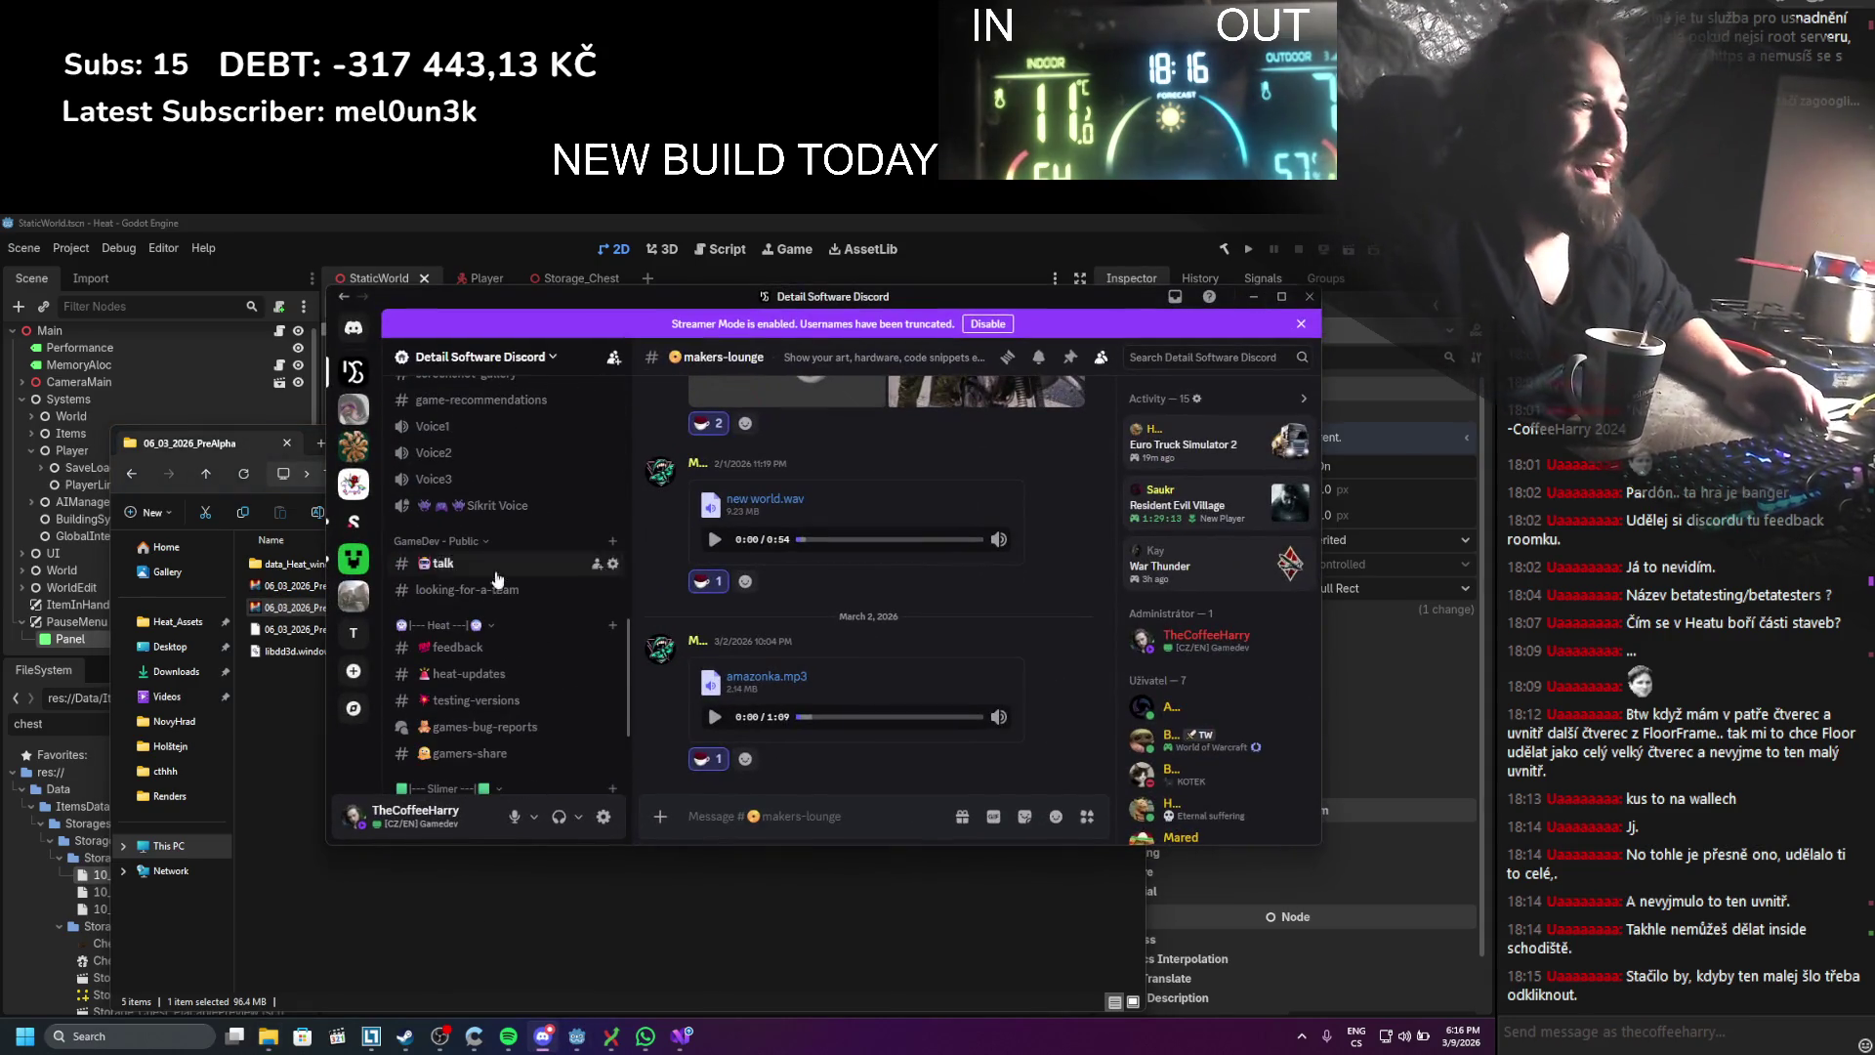
scroll(514, 524, down, 3)
right_click(469, 472)
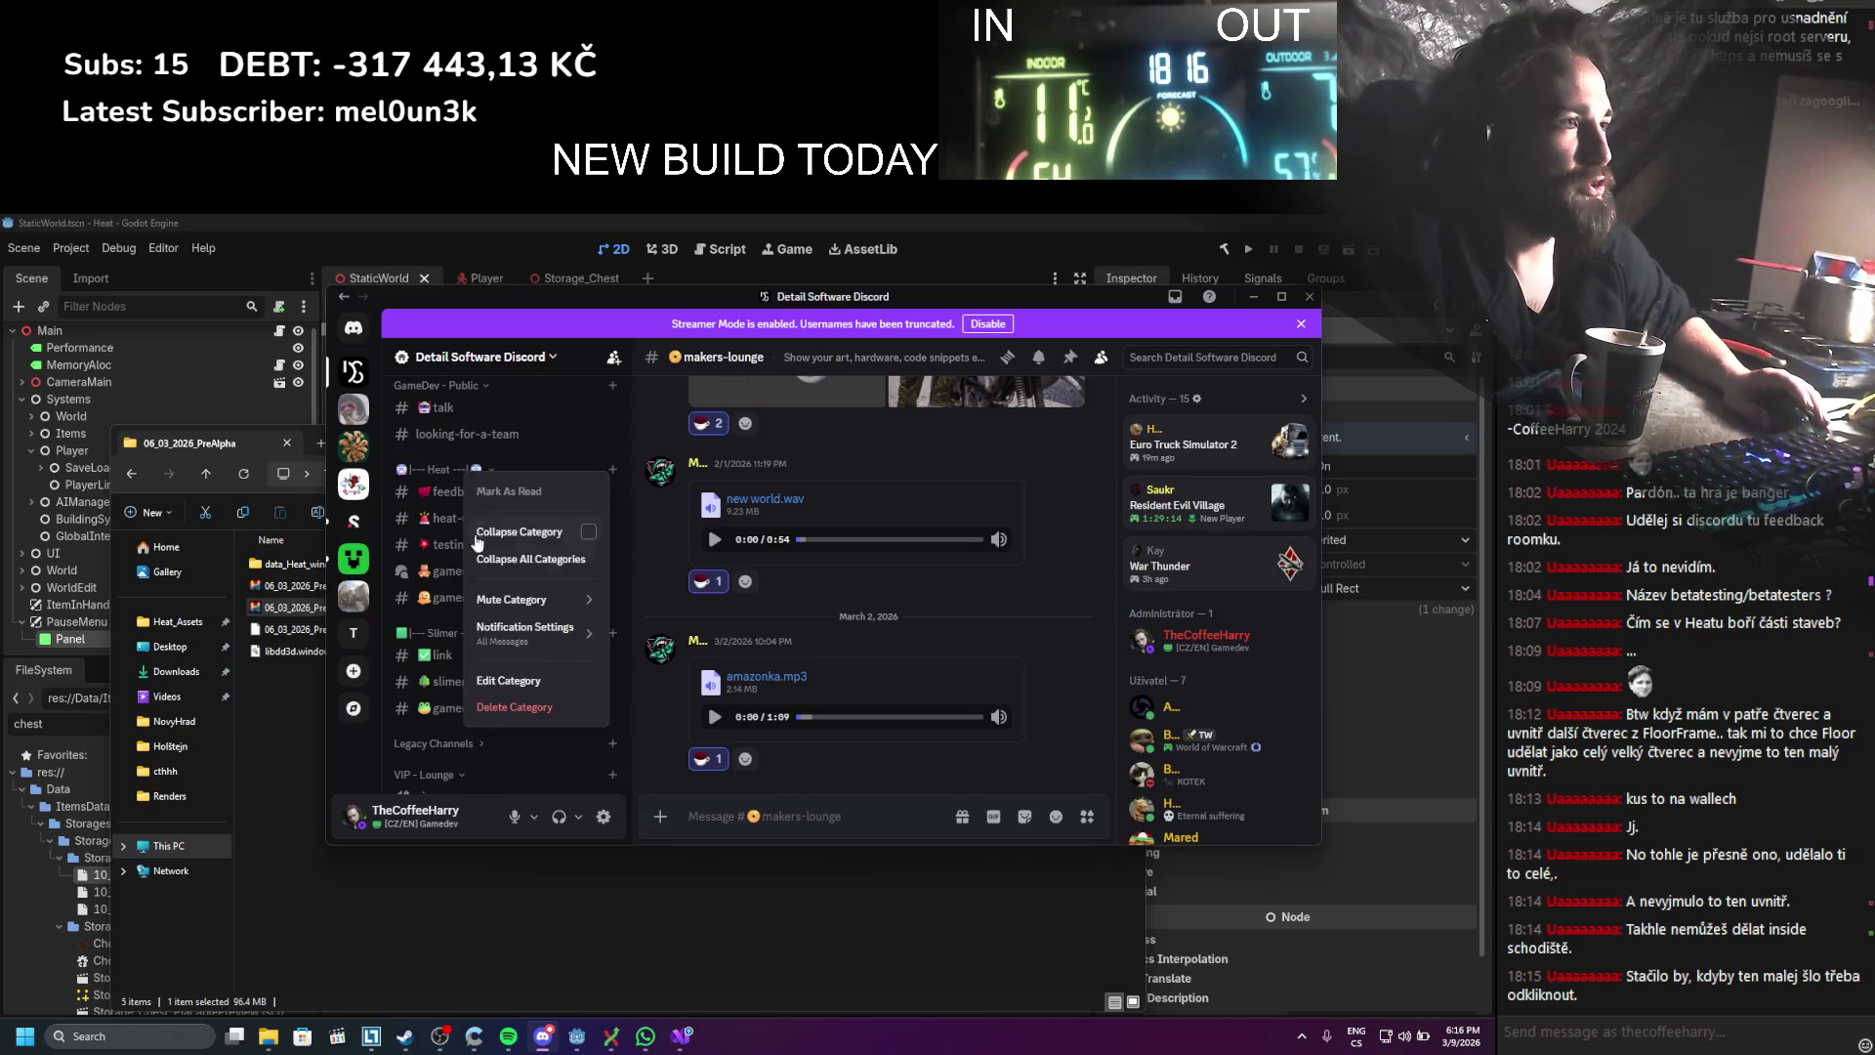
click(520, 680)
click(507, 388)
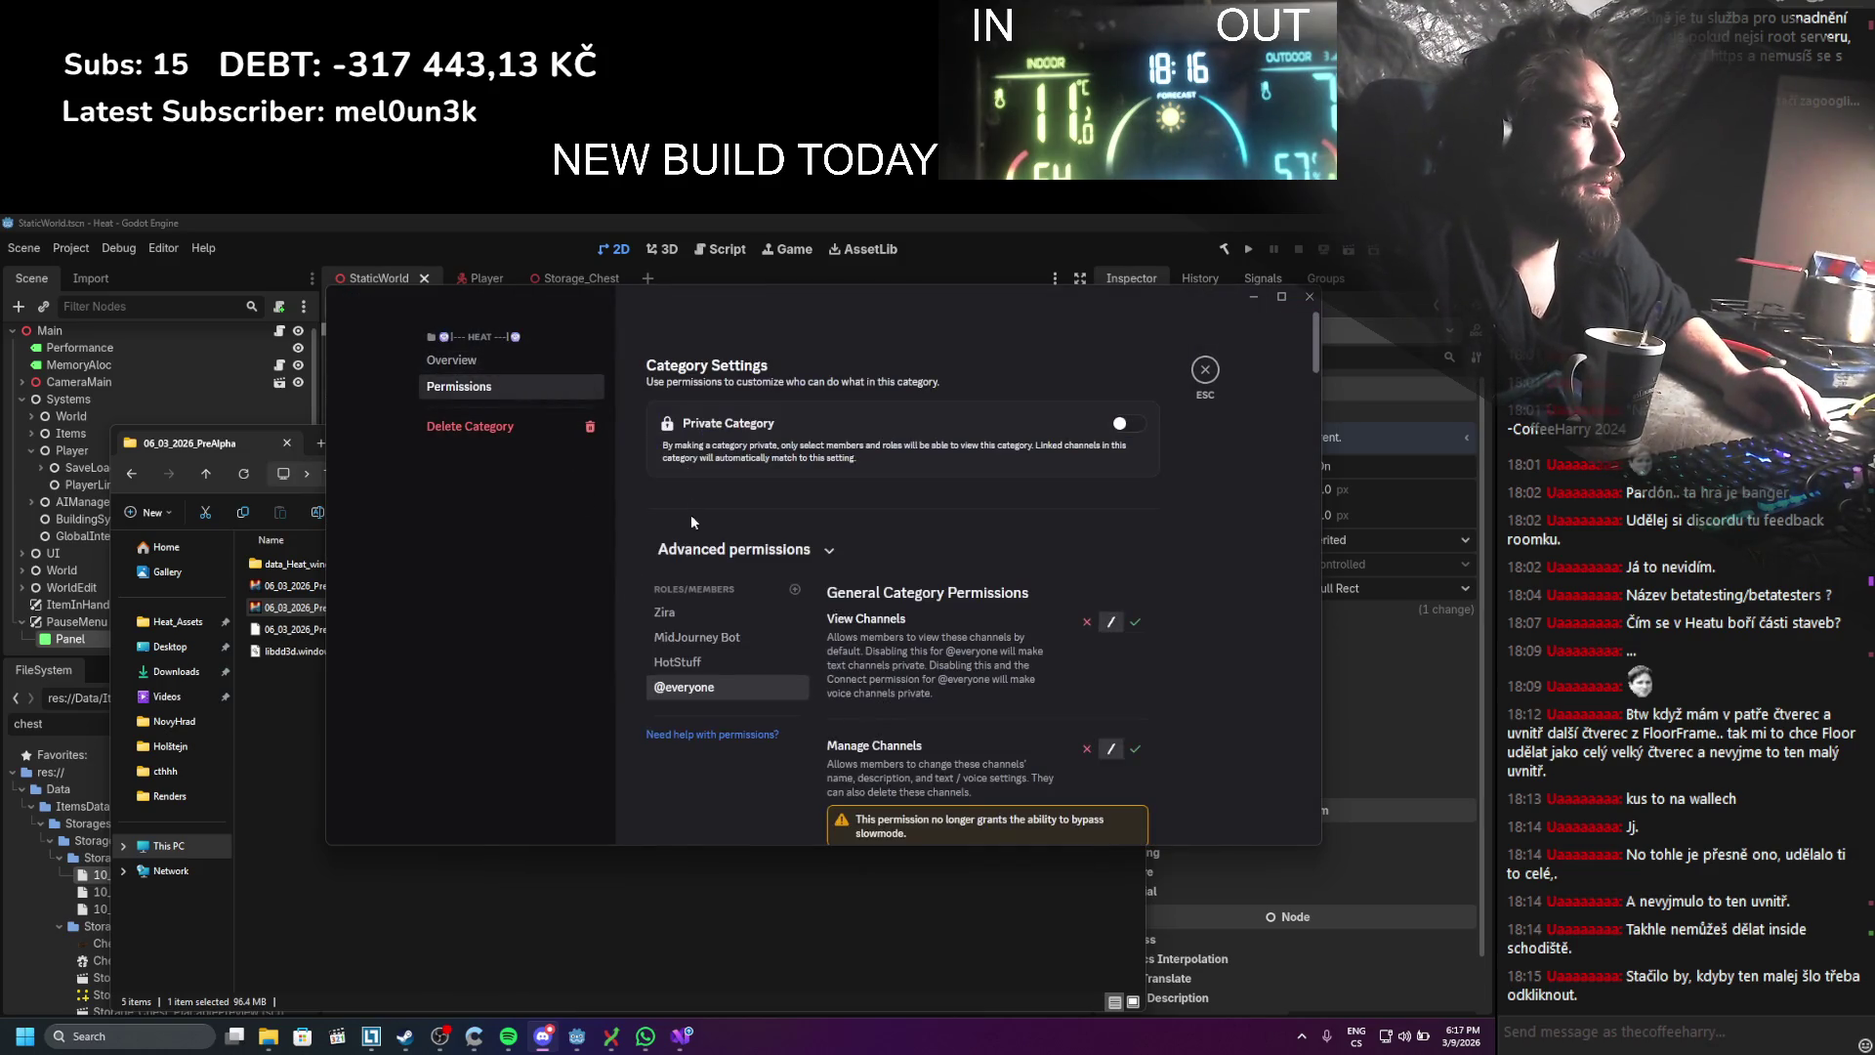
scroll(1017, 666, down, 3)
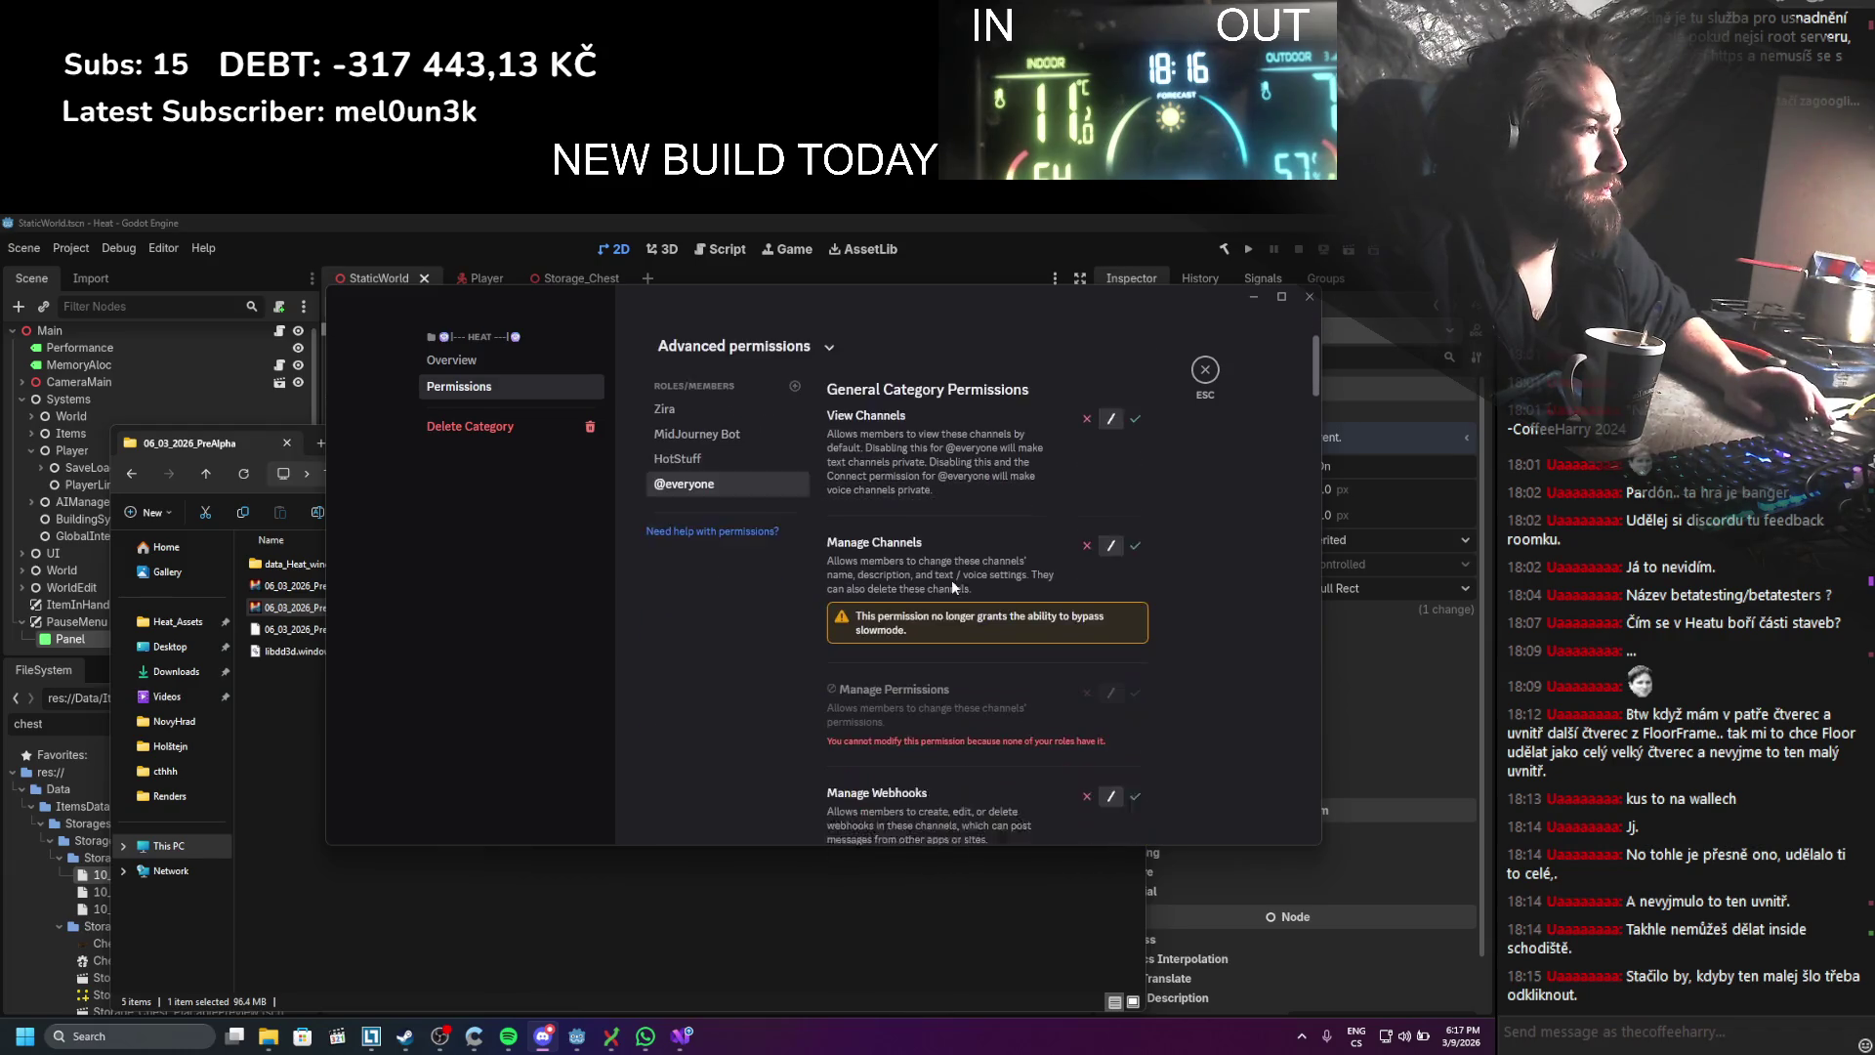
click(723, 427)
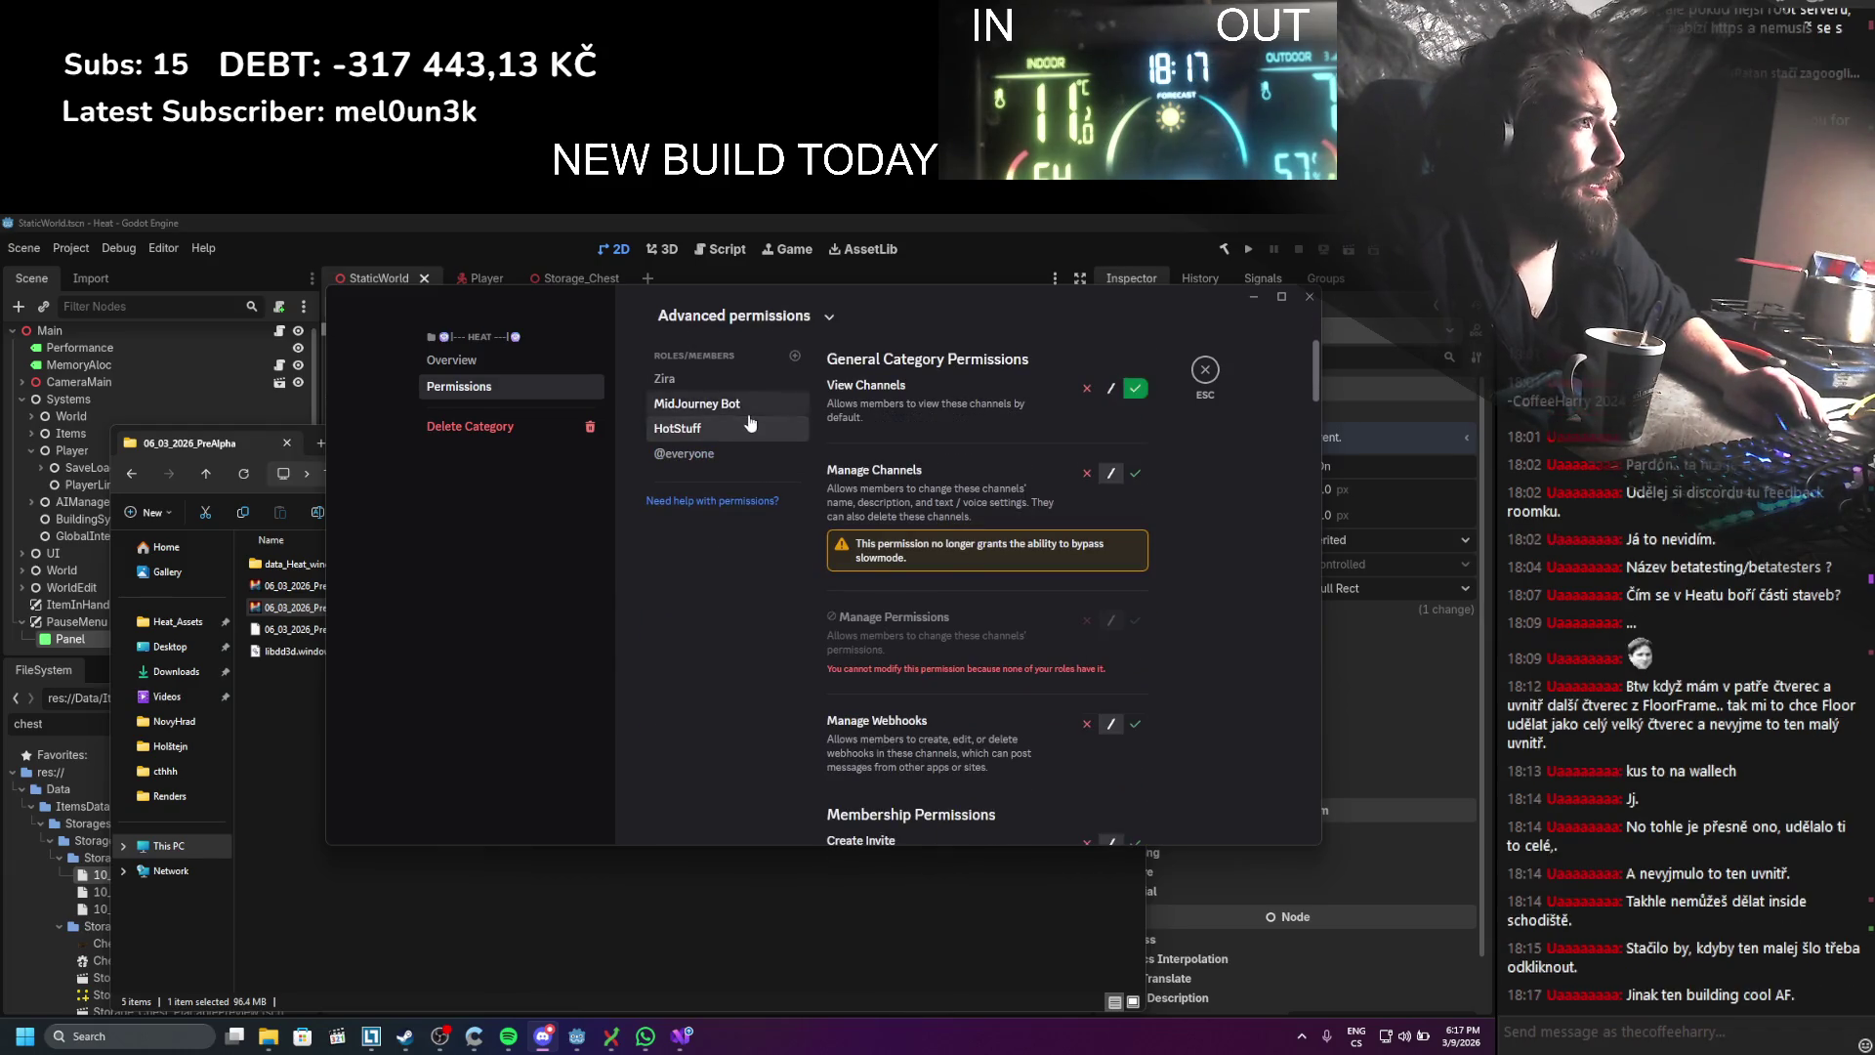
right_click(707, 432)
click(771, 451)
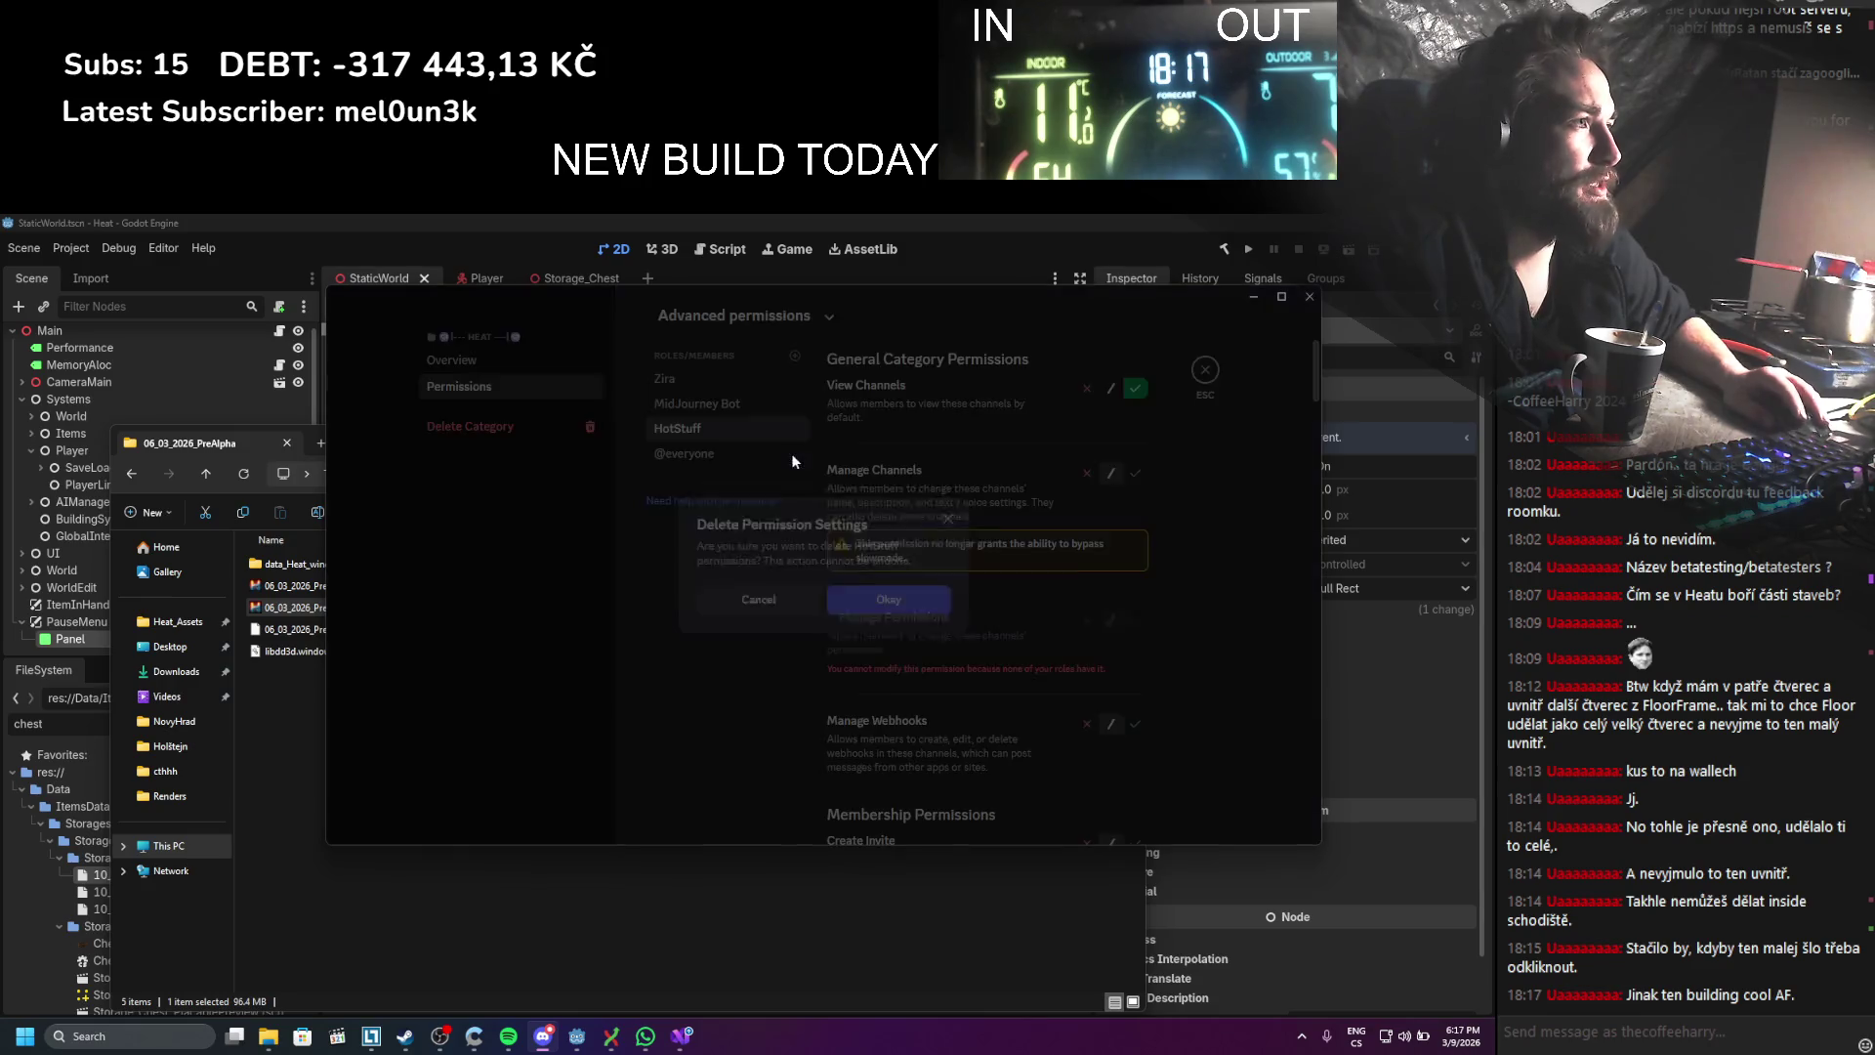
click(908, 610)
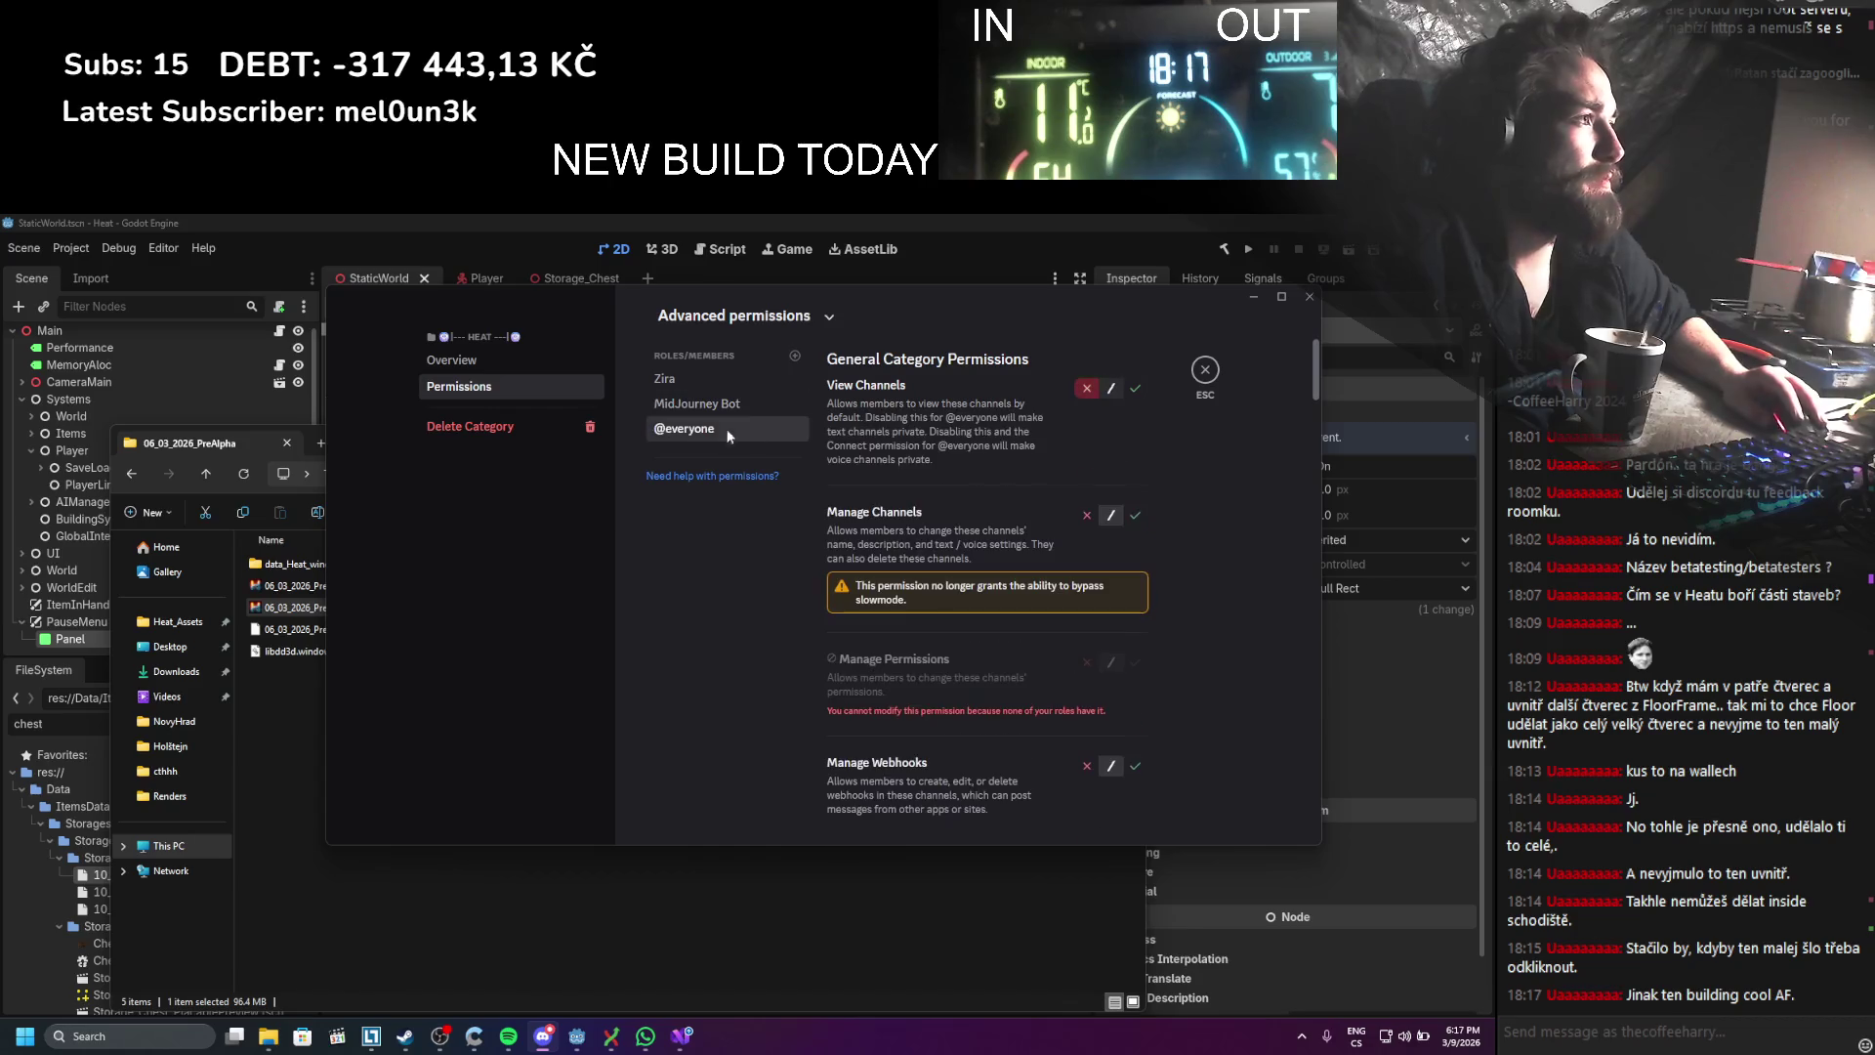
click(1133, 390)
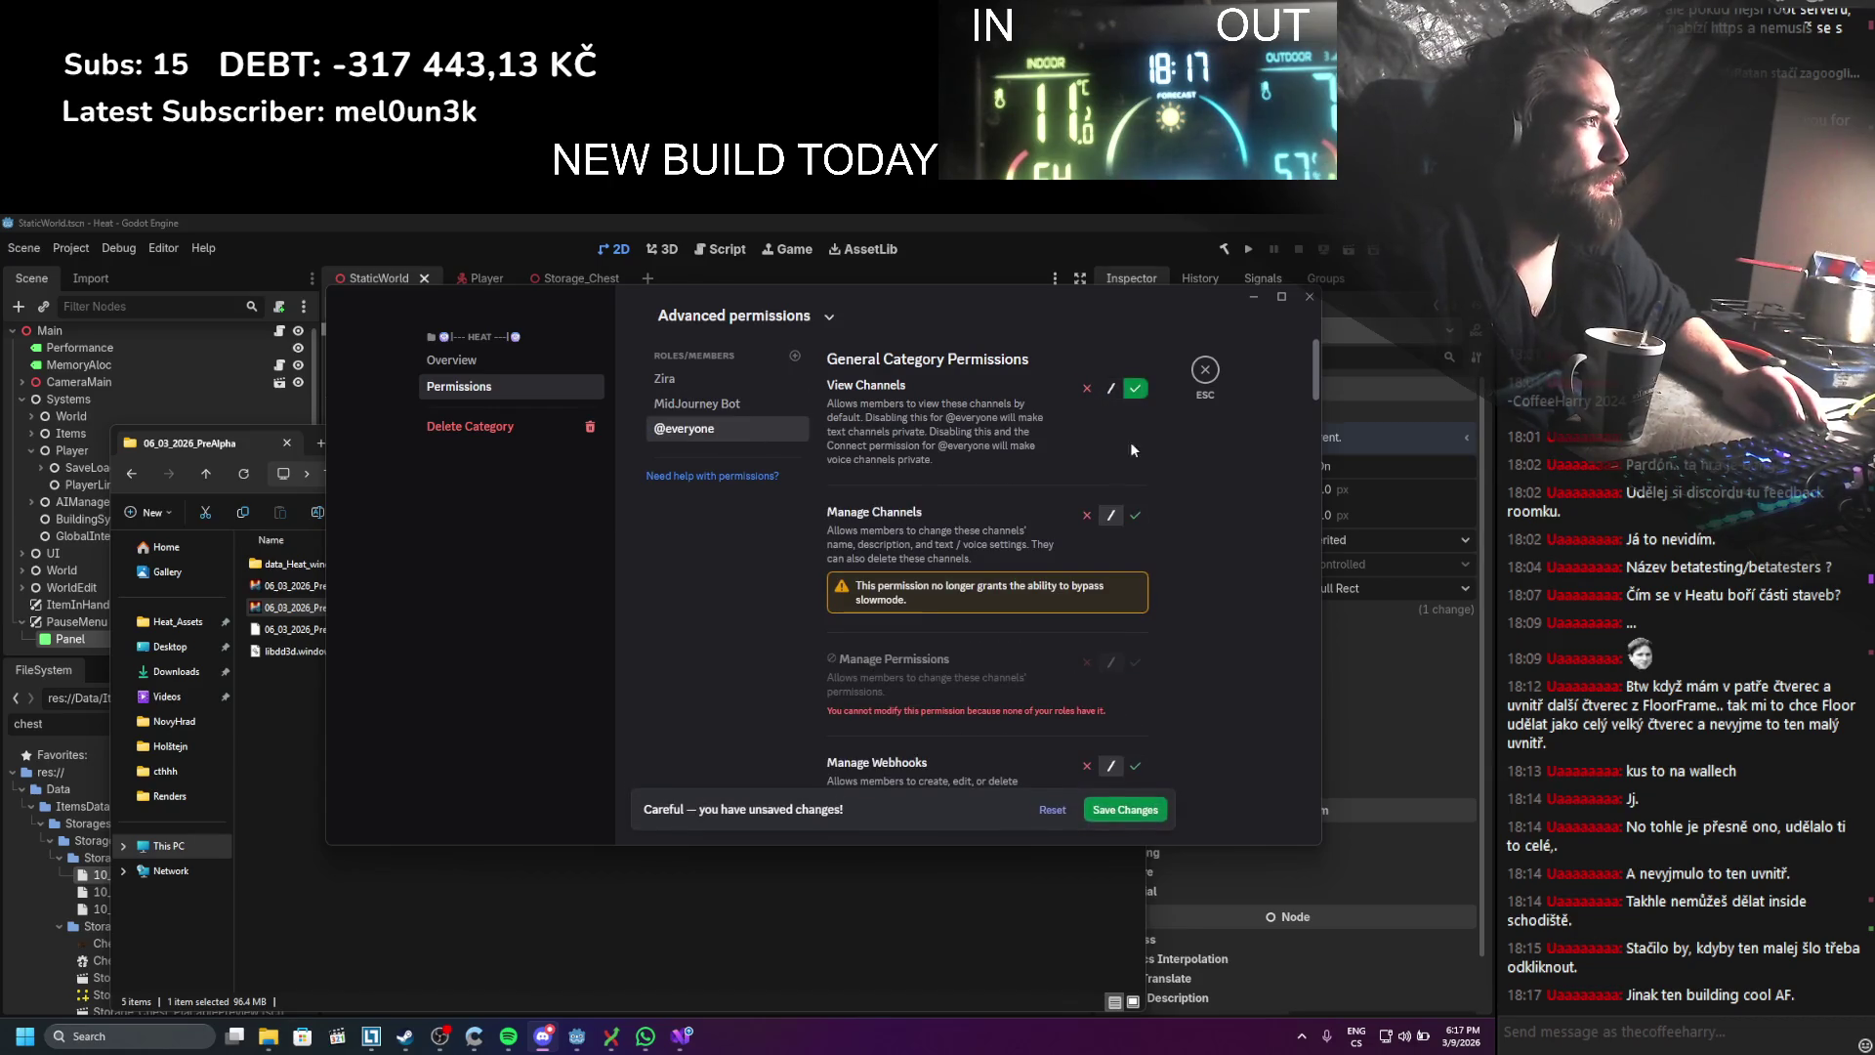
click(1128, 806)
scroll(1139, 636, down, 5)
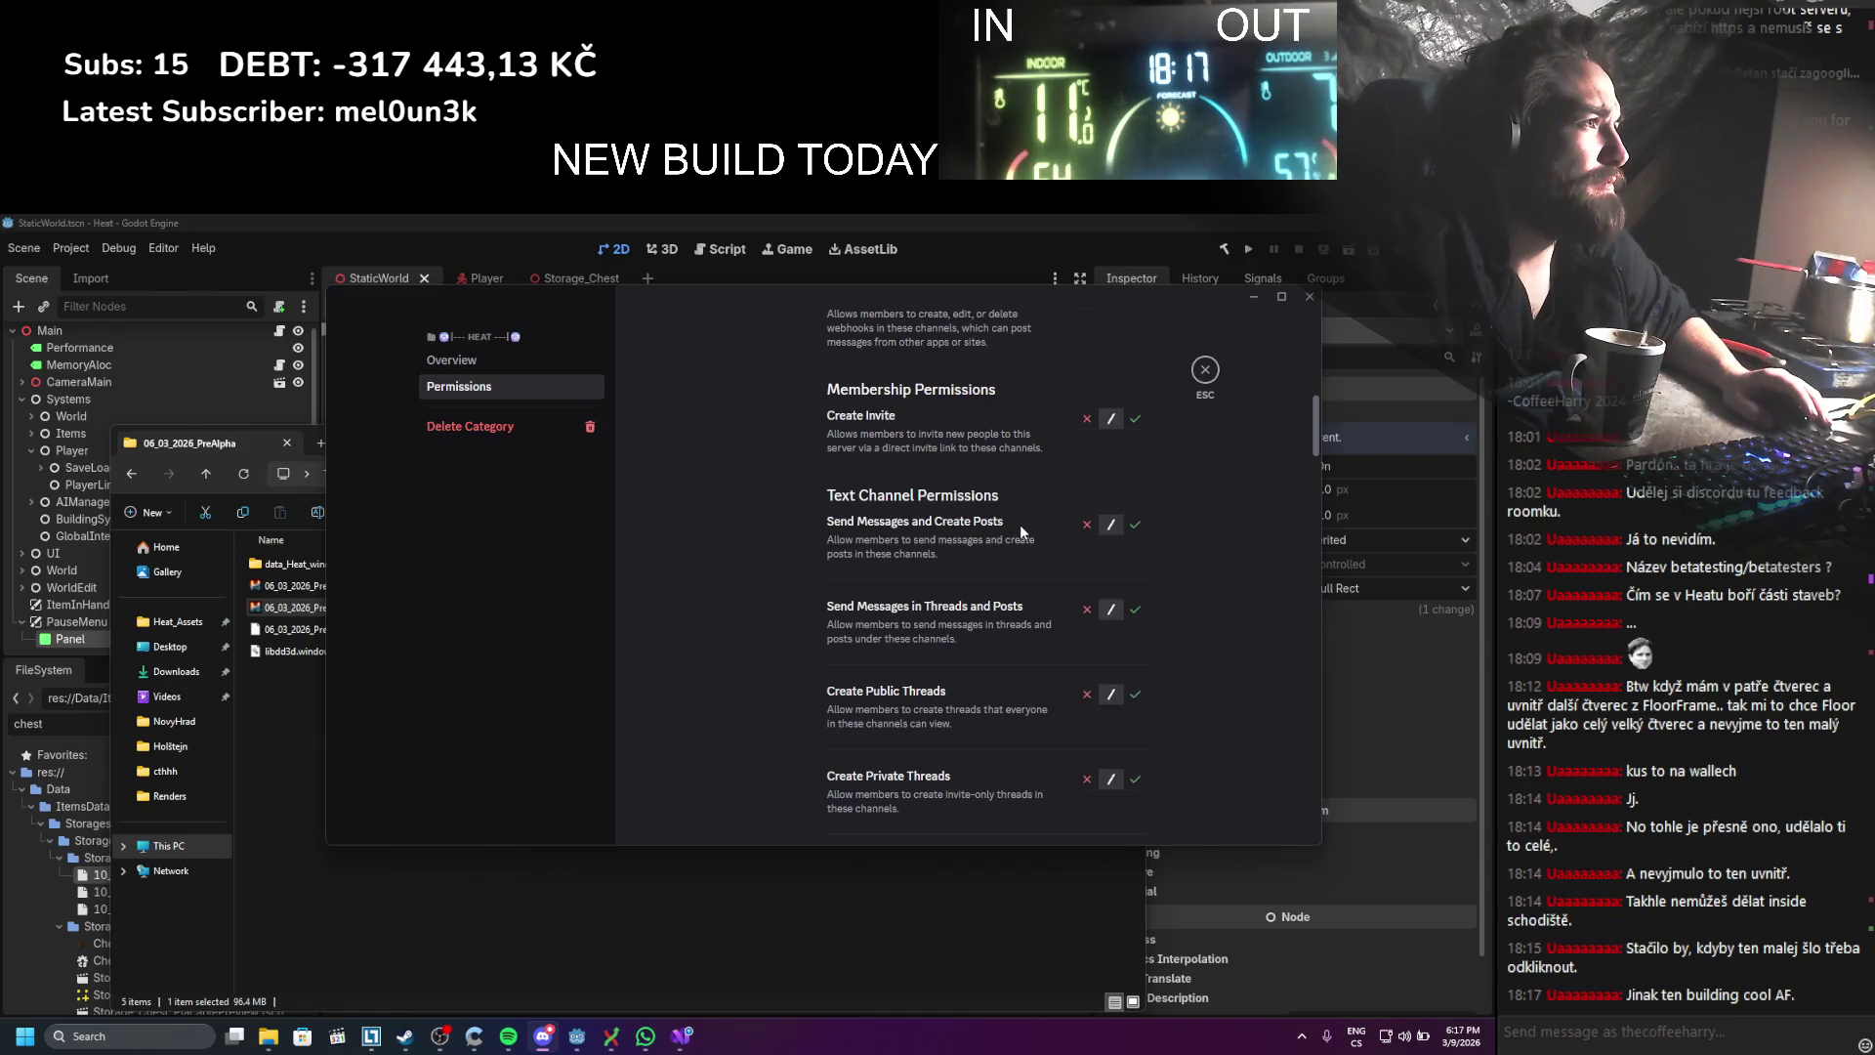
scroll(1019, 531, down, 1)
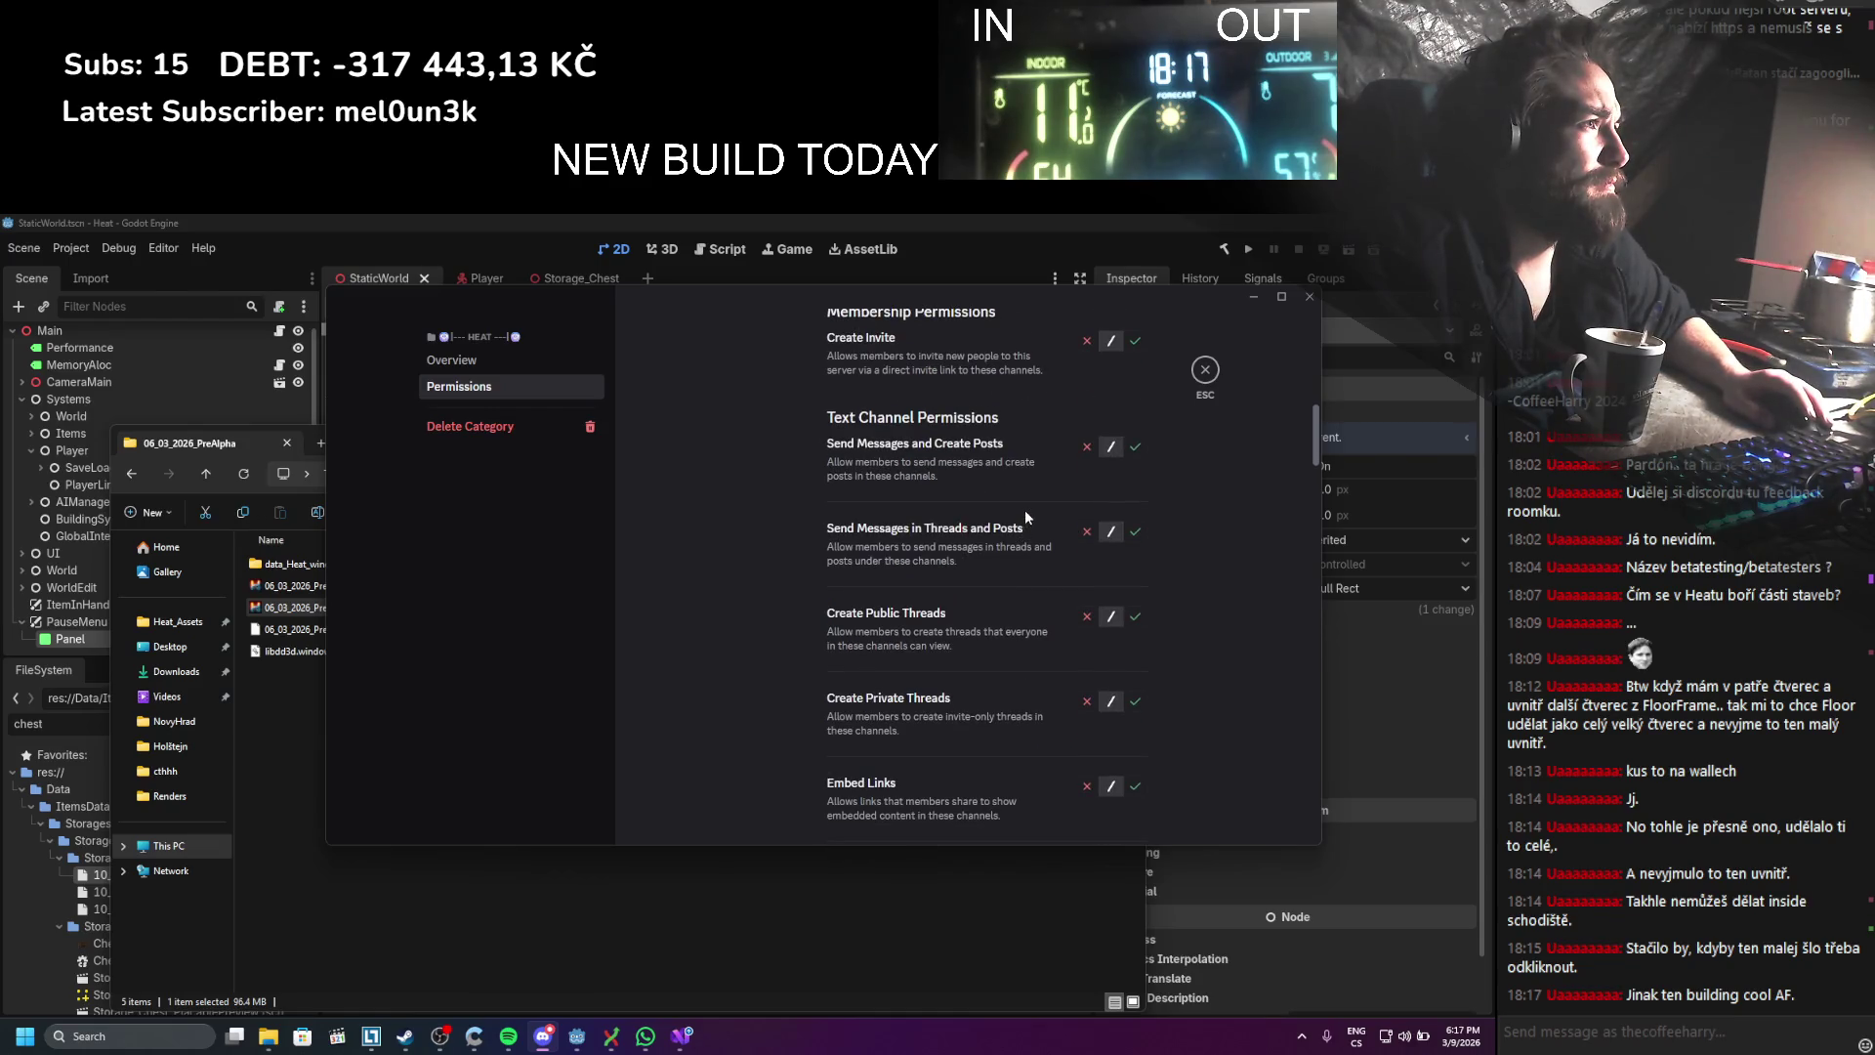
click(1136, 449)
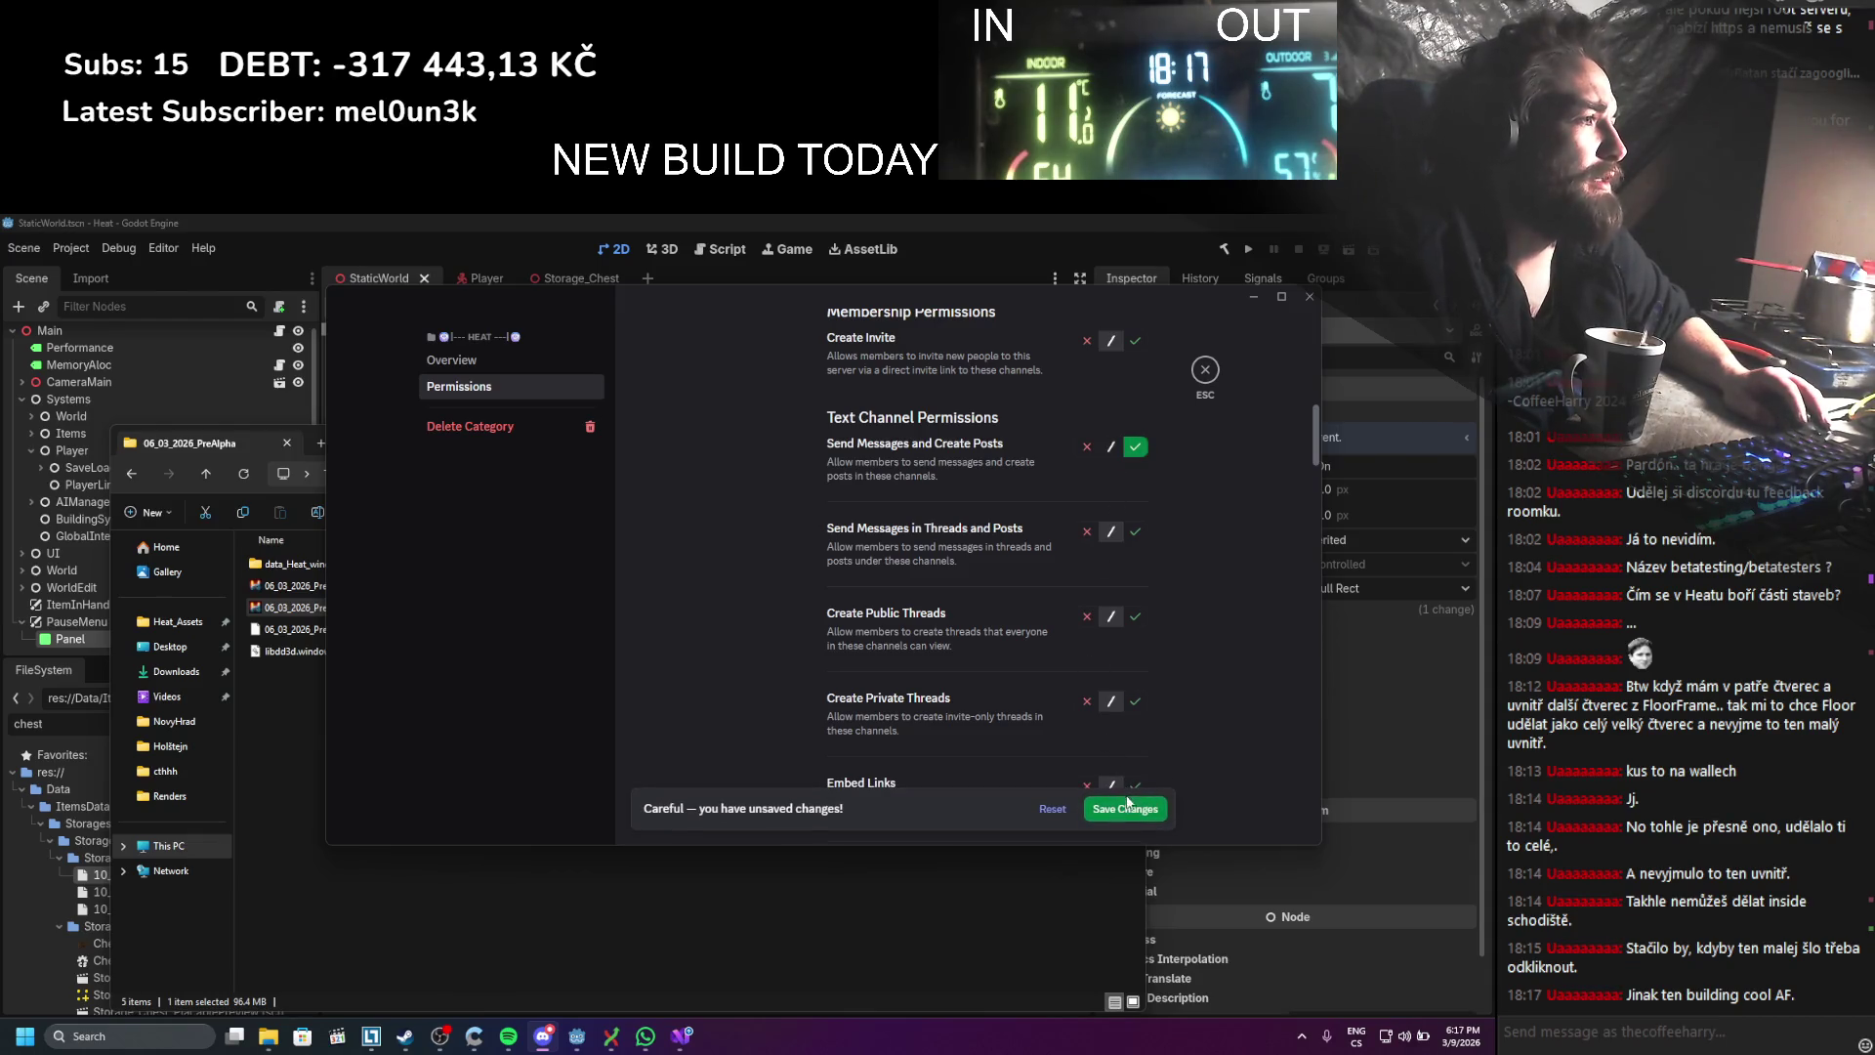
click(1127, 793)
click(1143, 531)
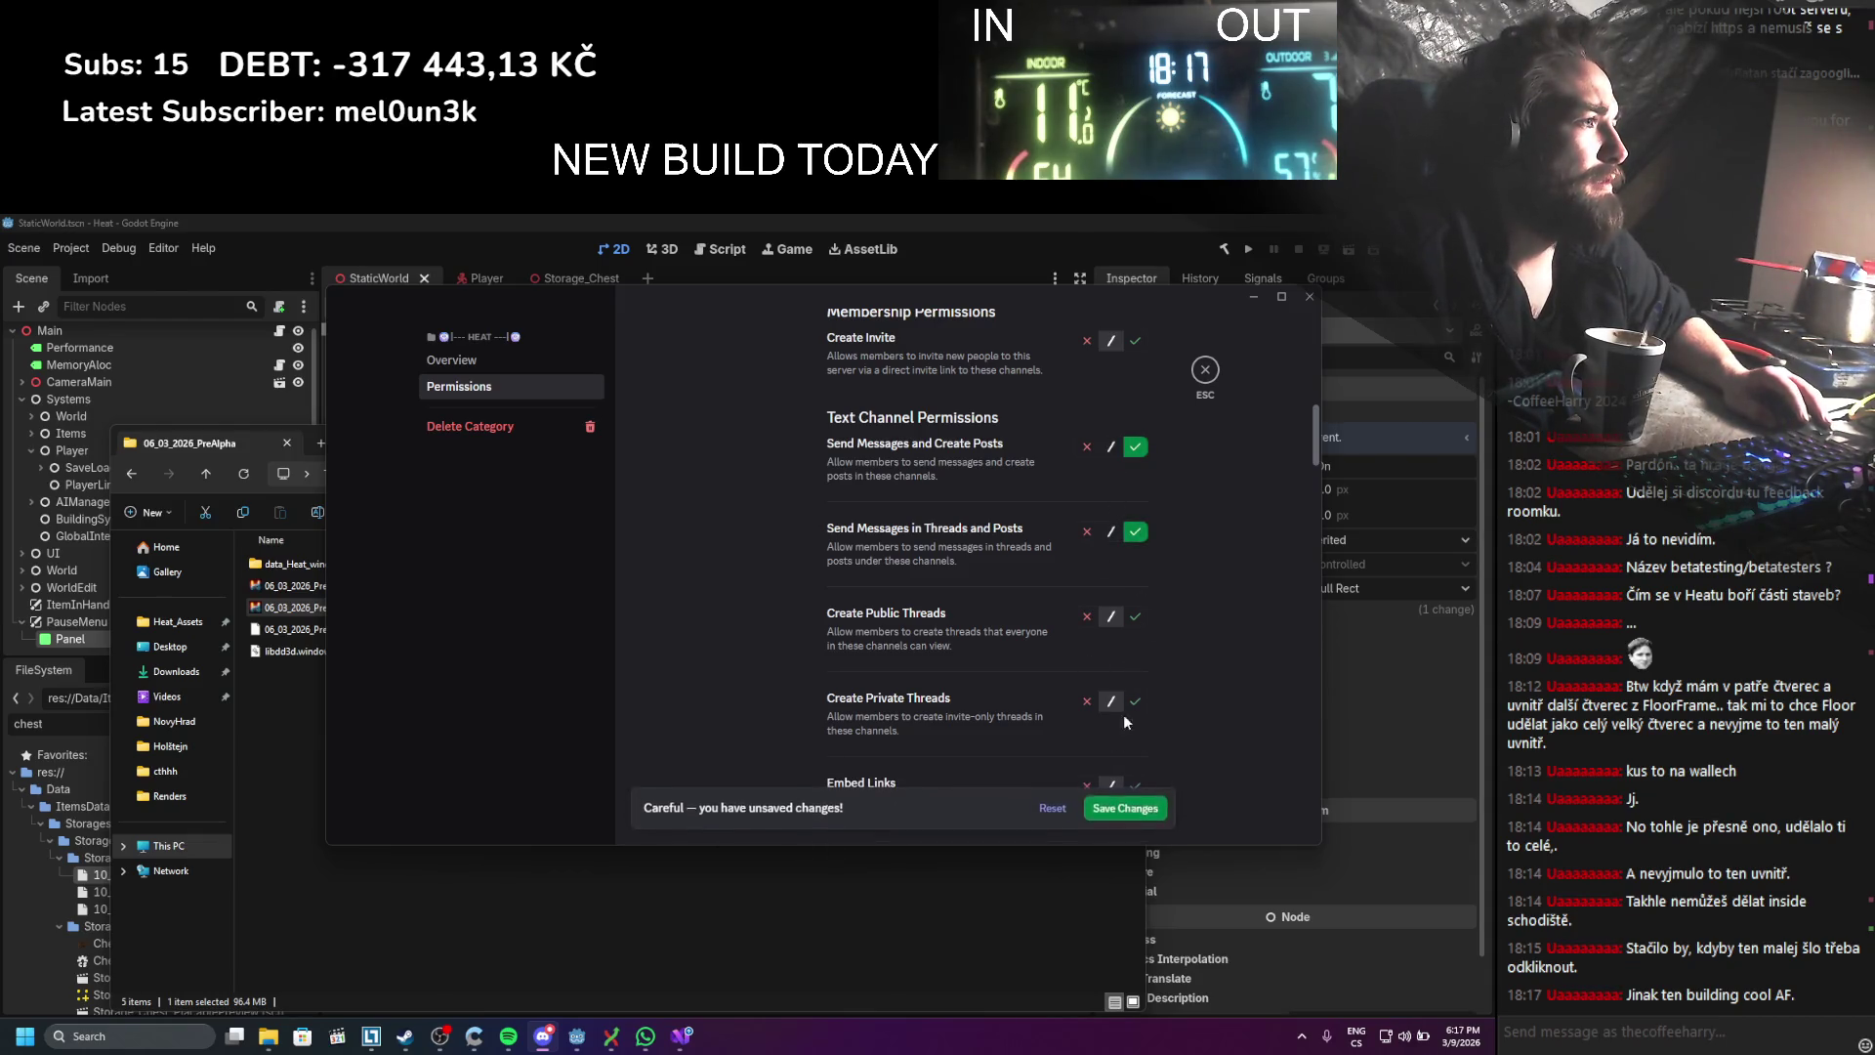
click(1120, 812)
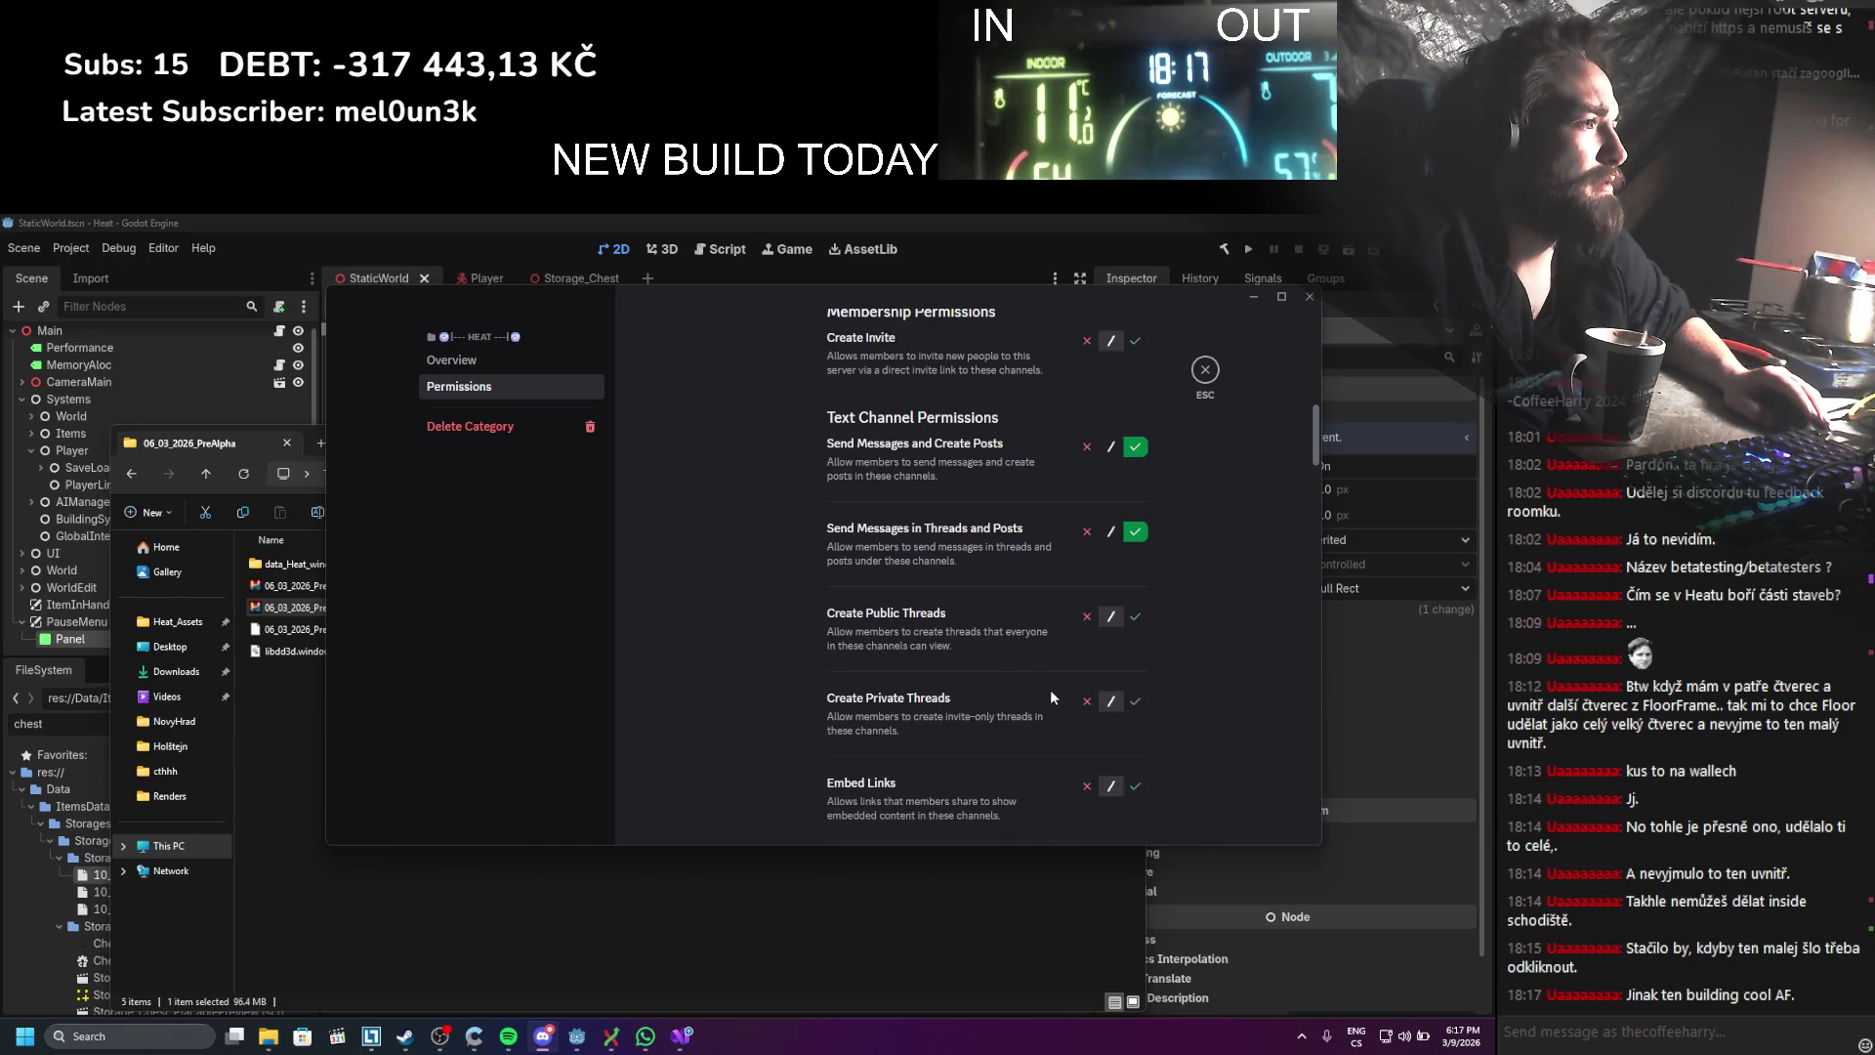
scroll(1008, 661, down, 3)
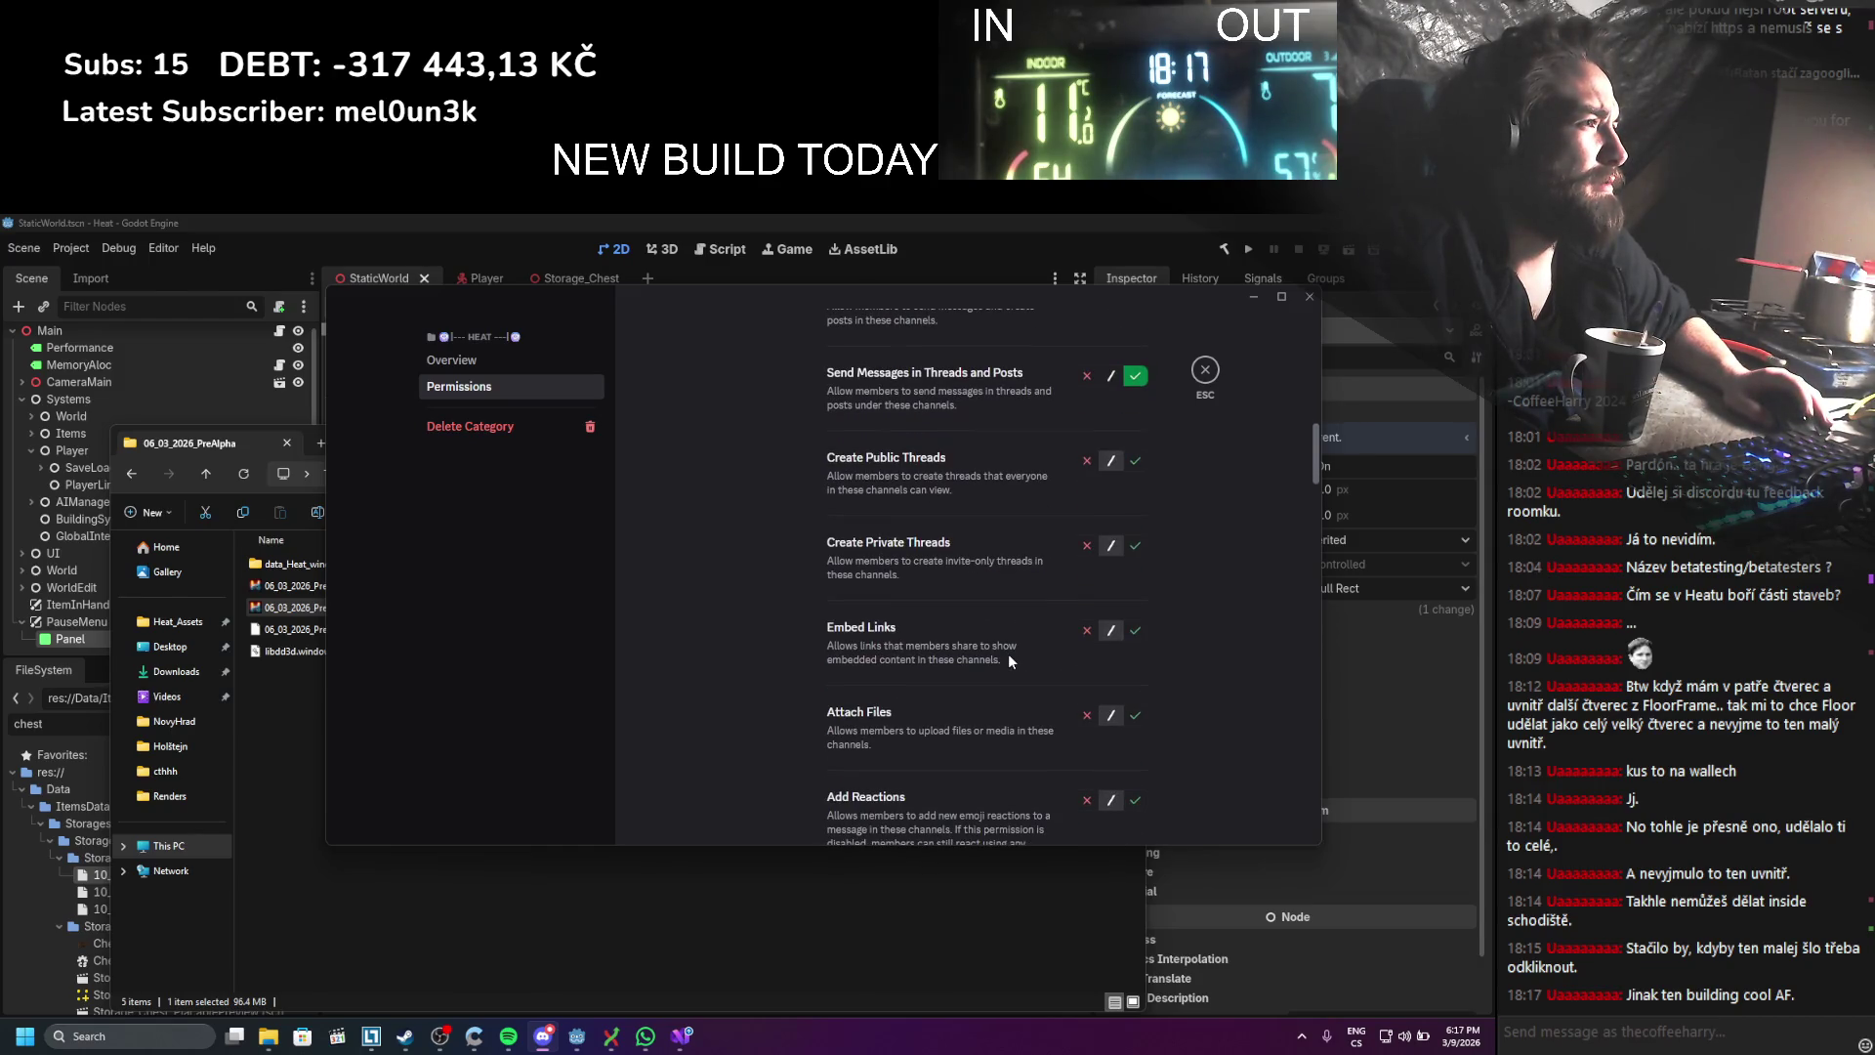
click(1136, 460)
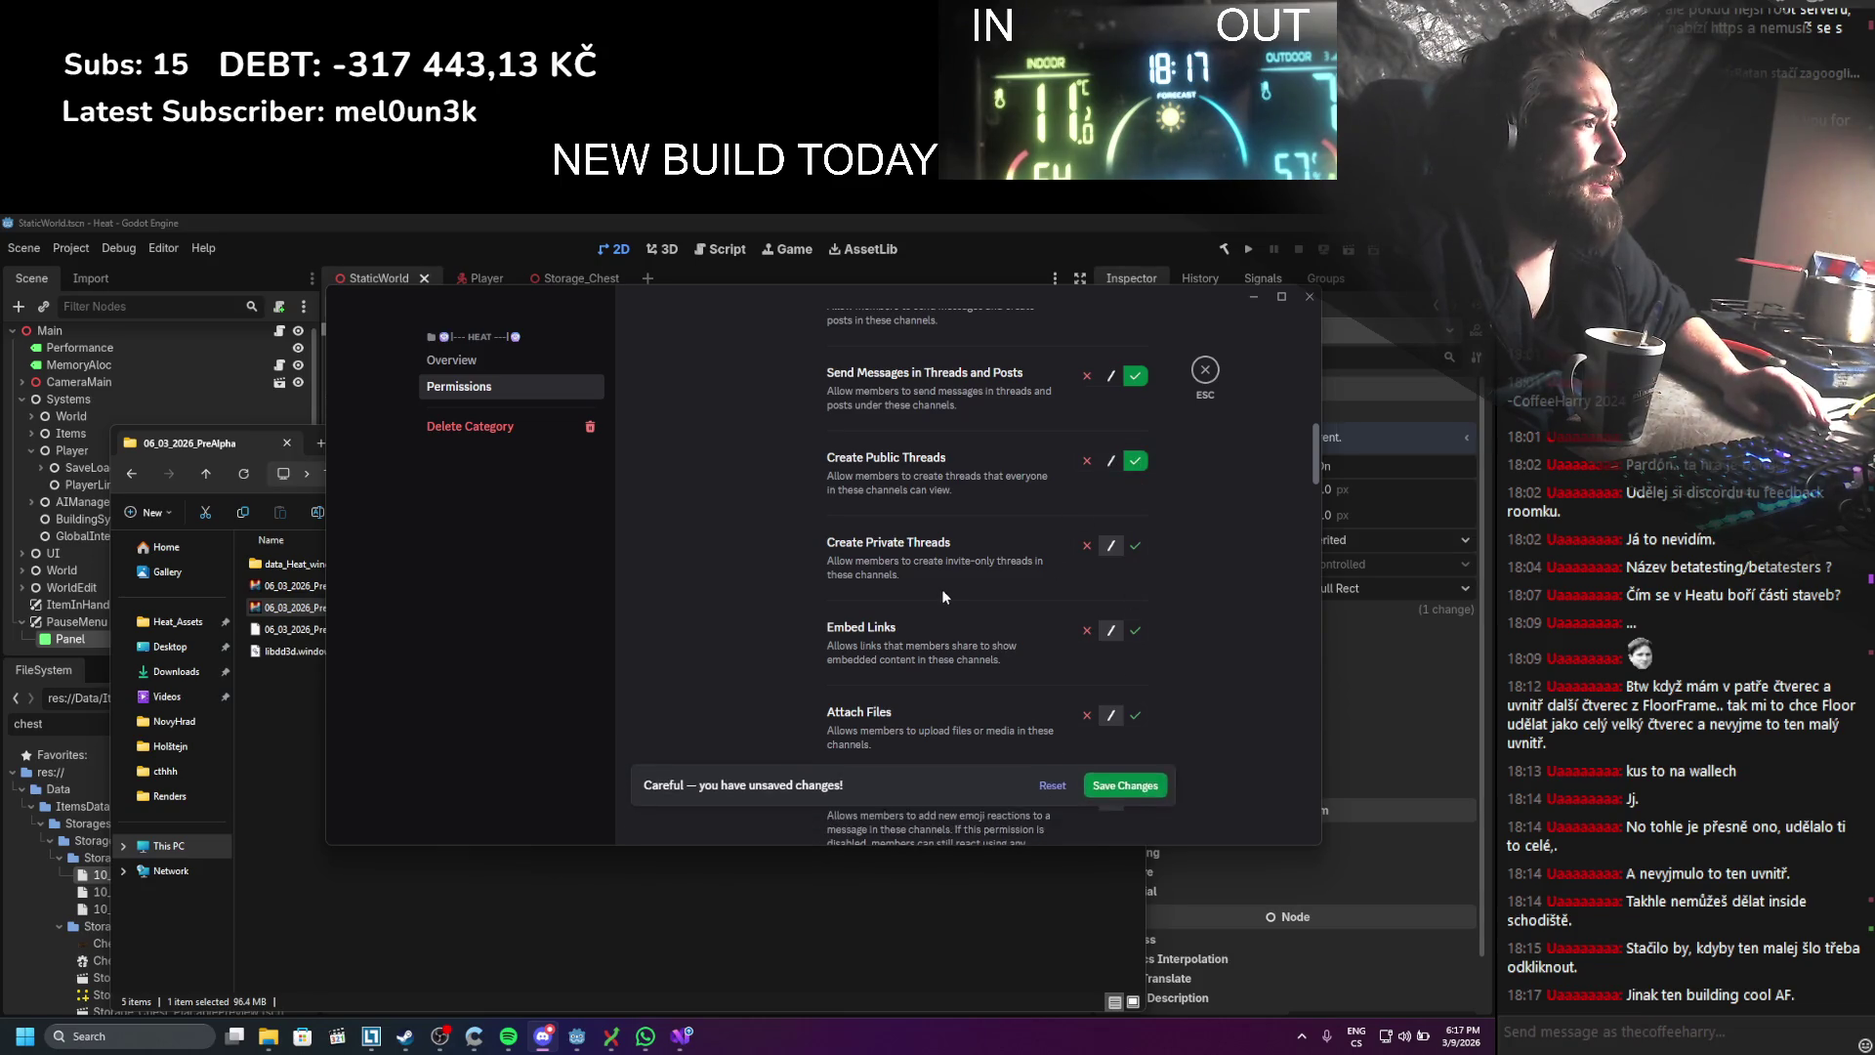
scroll(941, 589, down, 3)
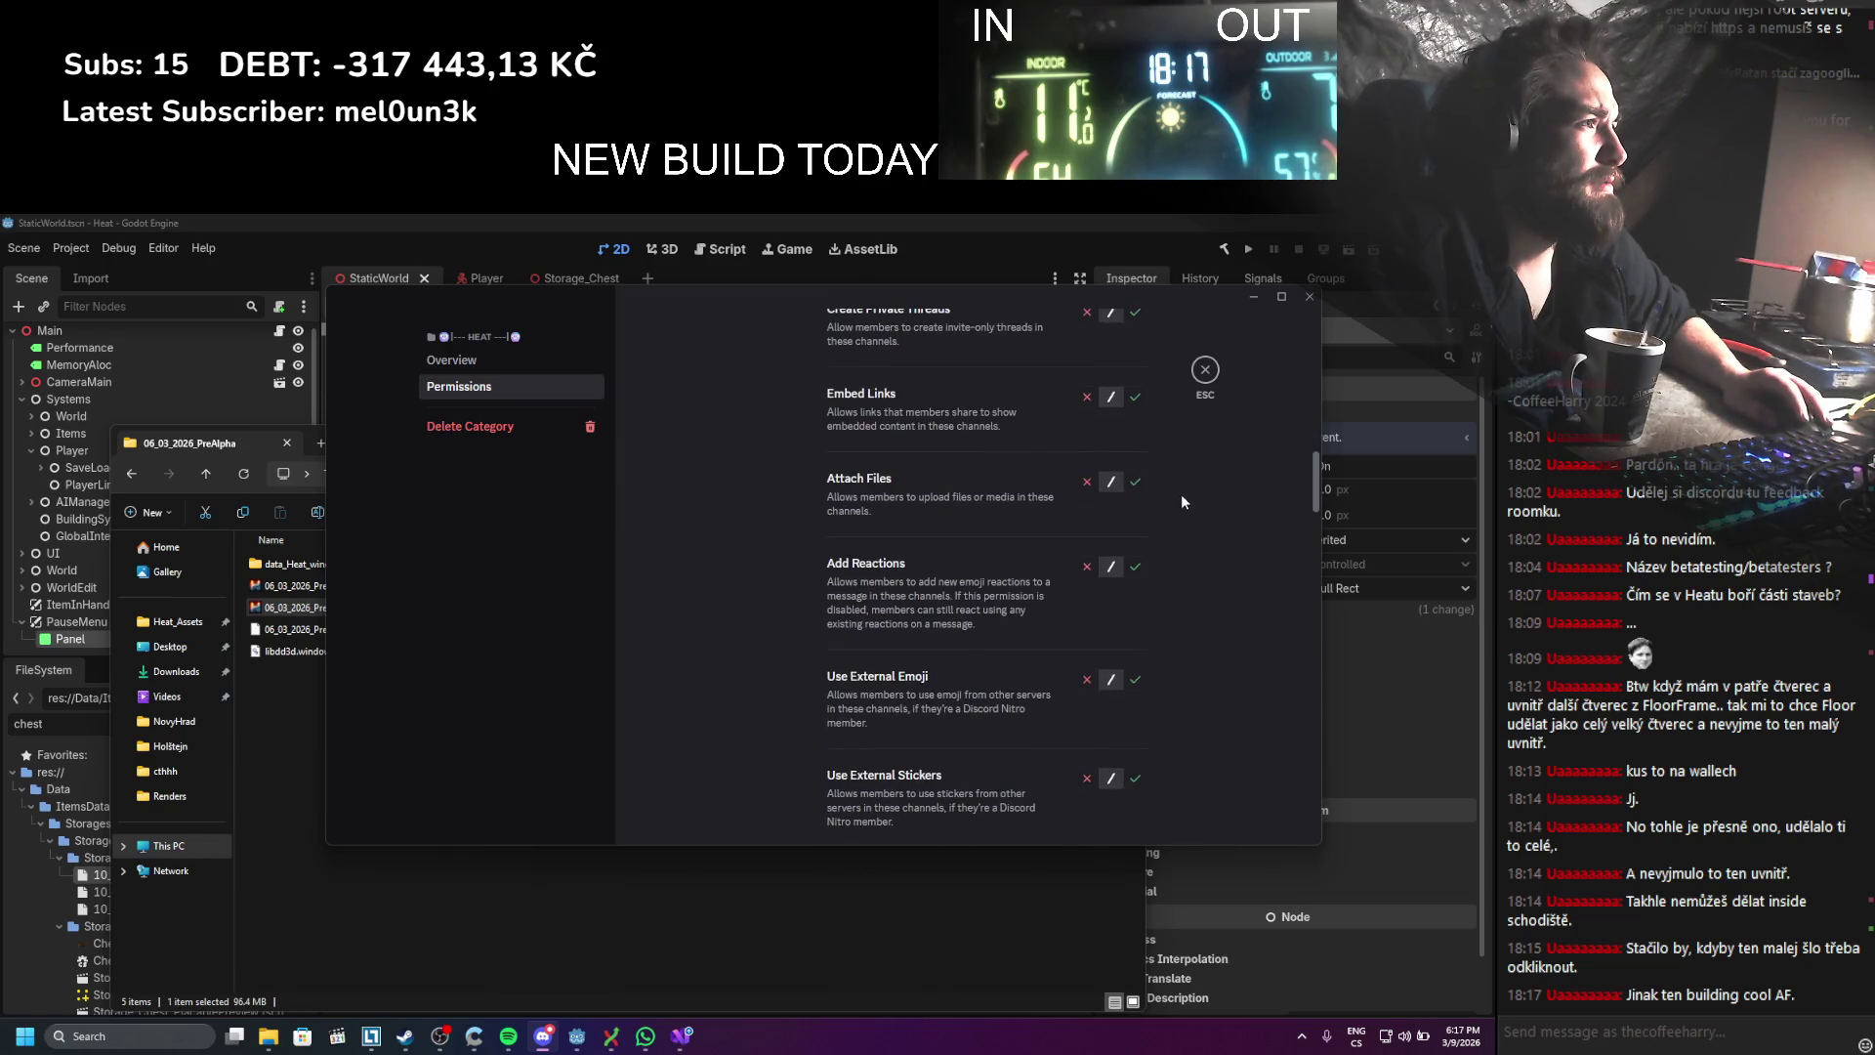
click(1135, 482)
click(1135, 396)
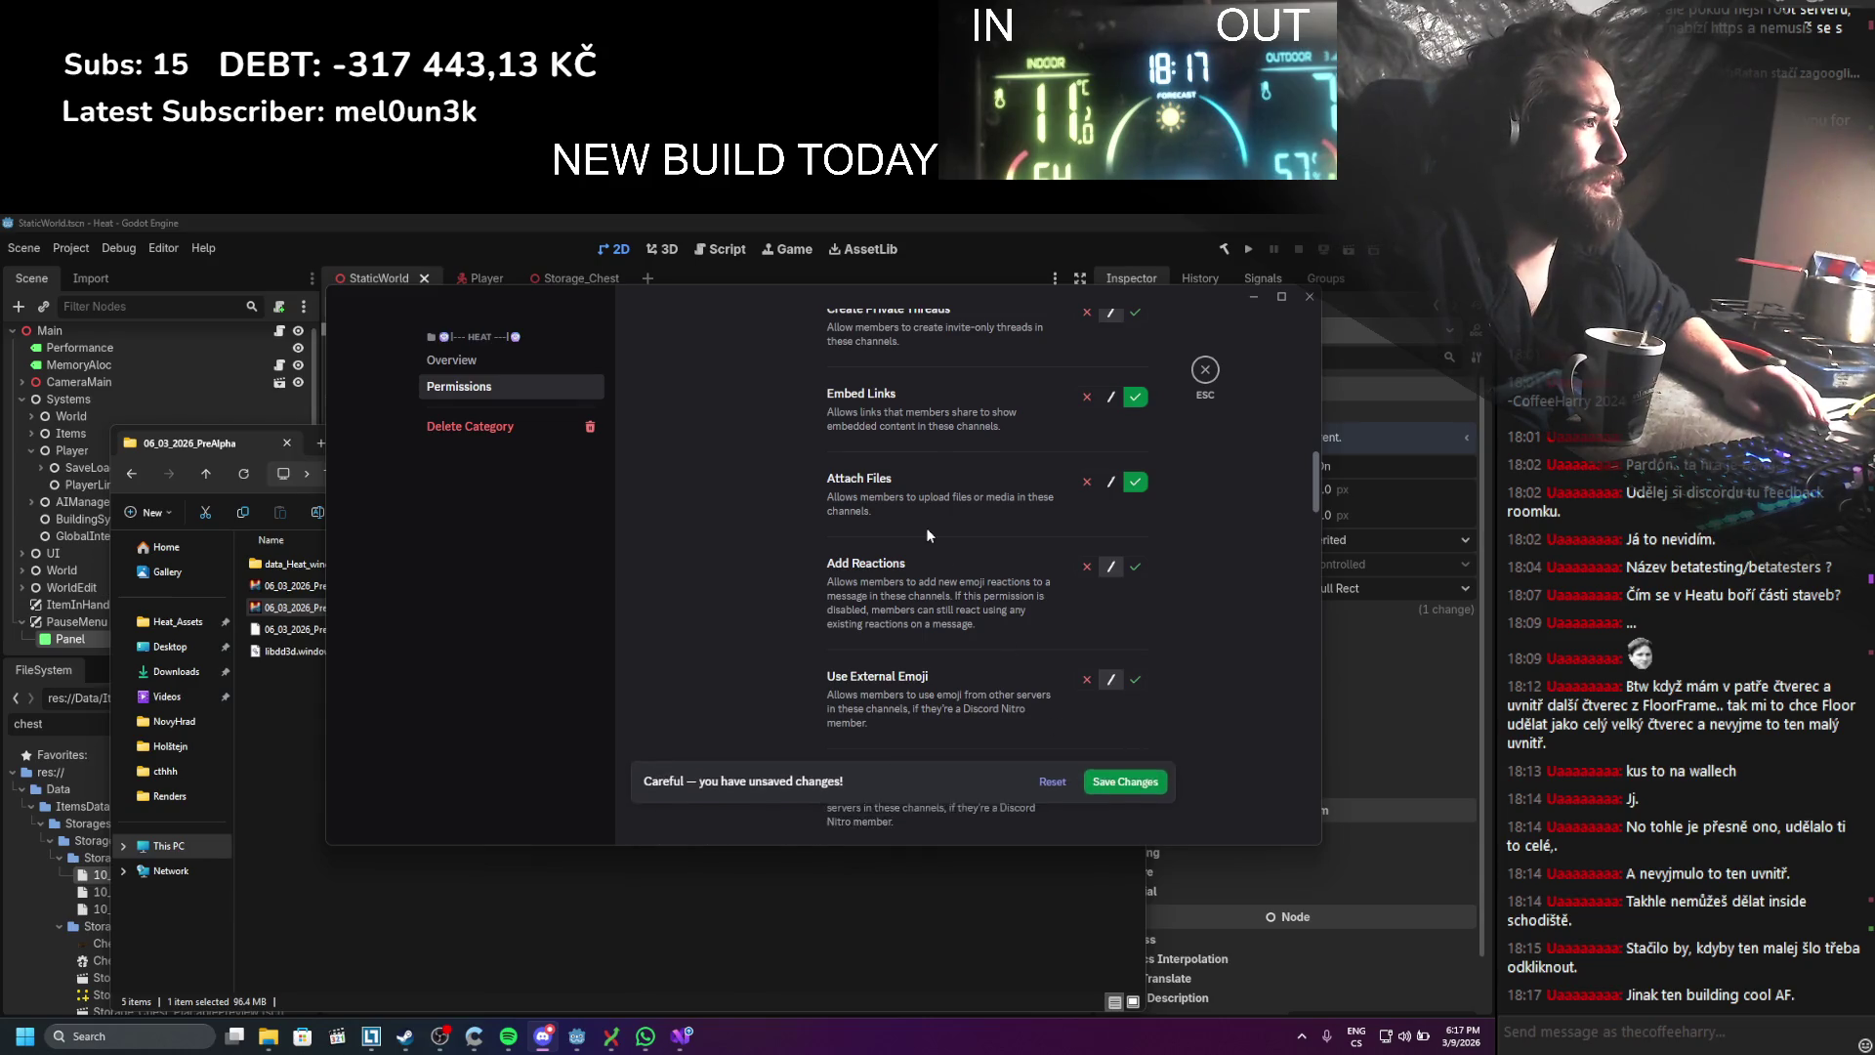
scroll(926, 528, down, 1)
scroll(1057, 504, down, 1)
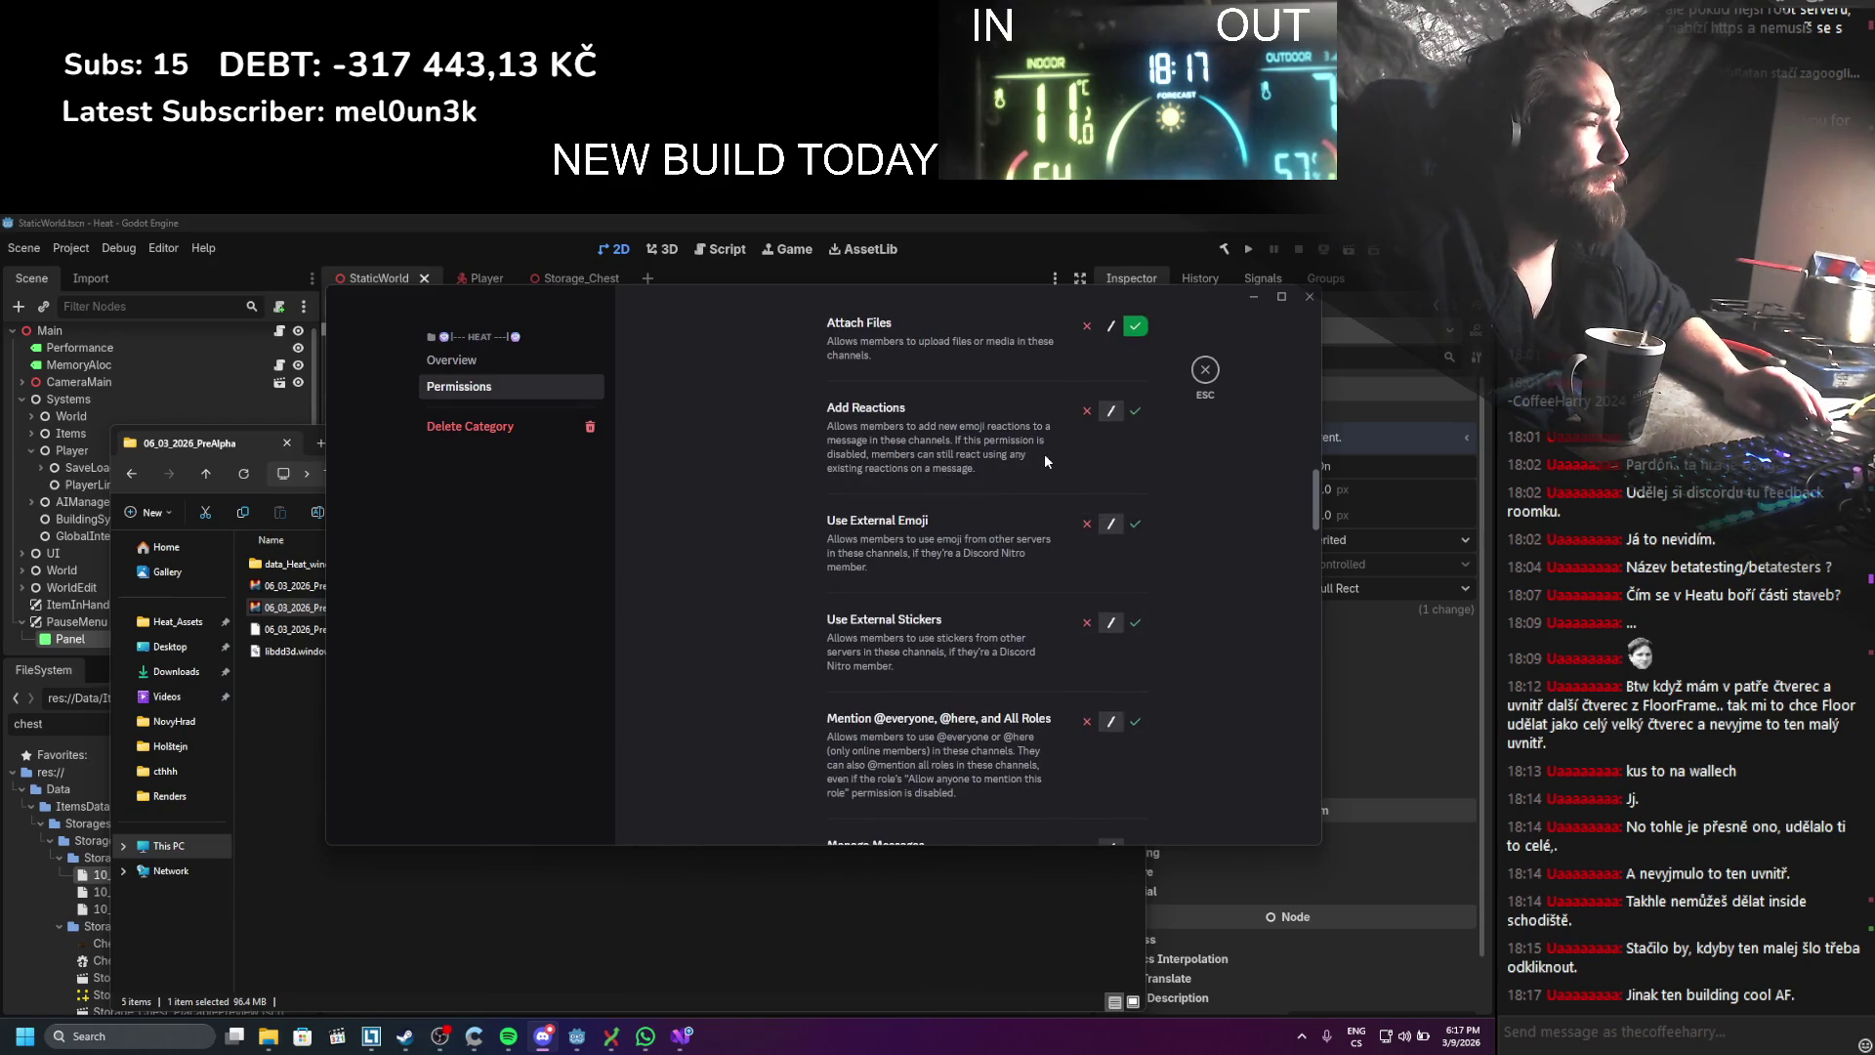
click(1133, 415)
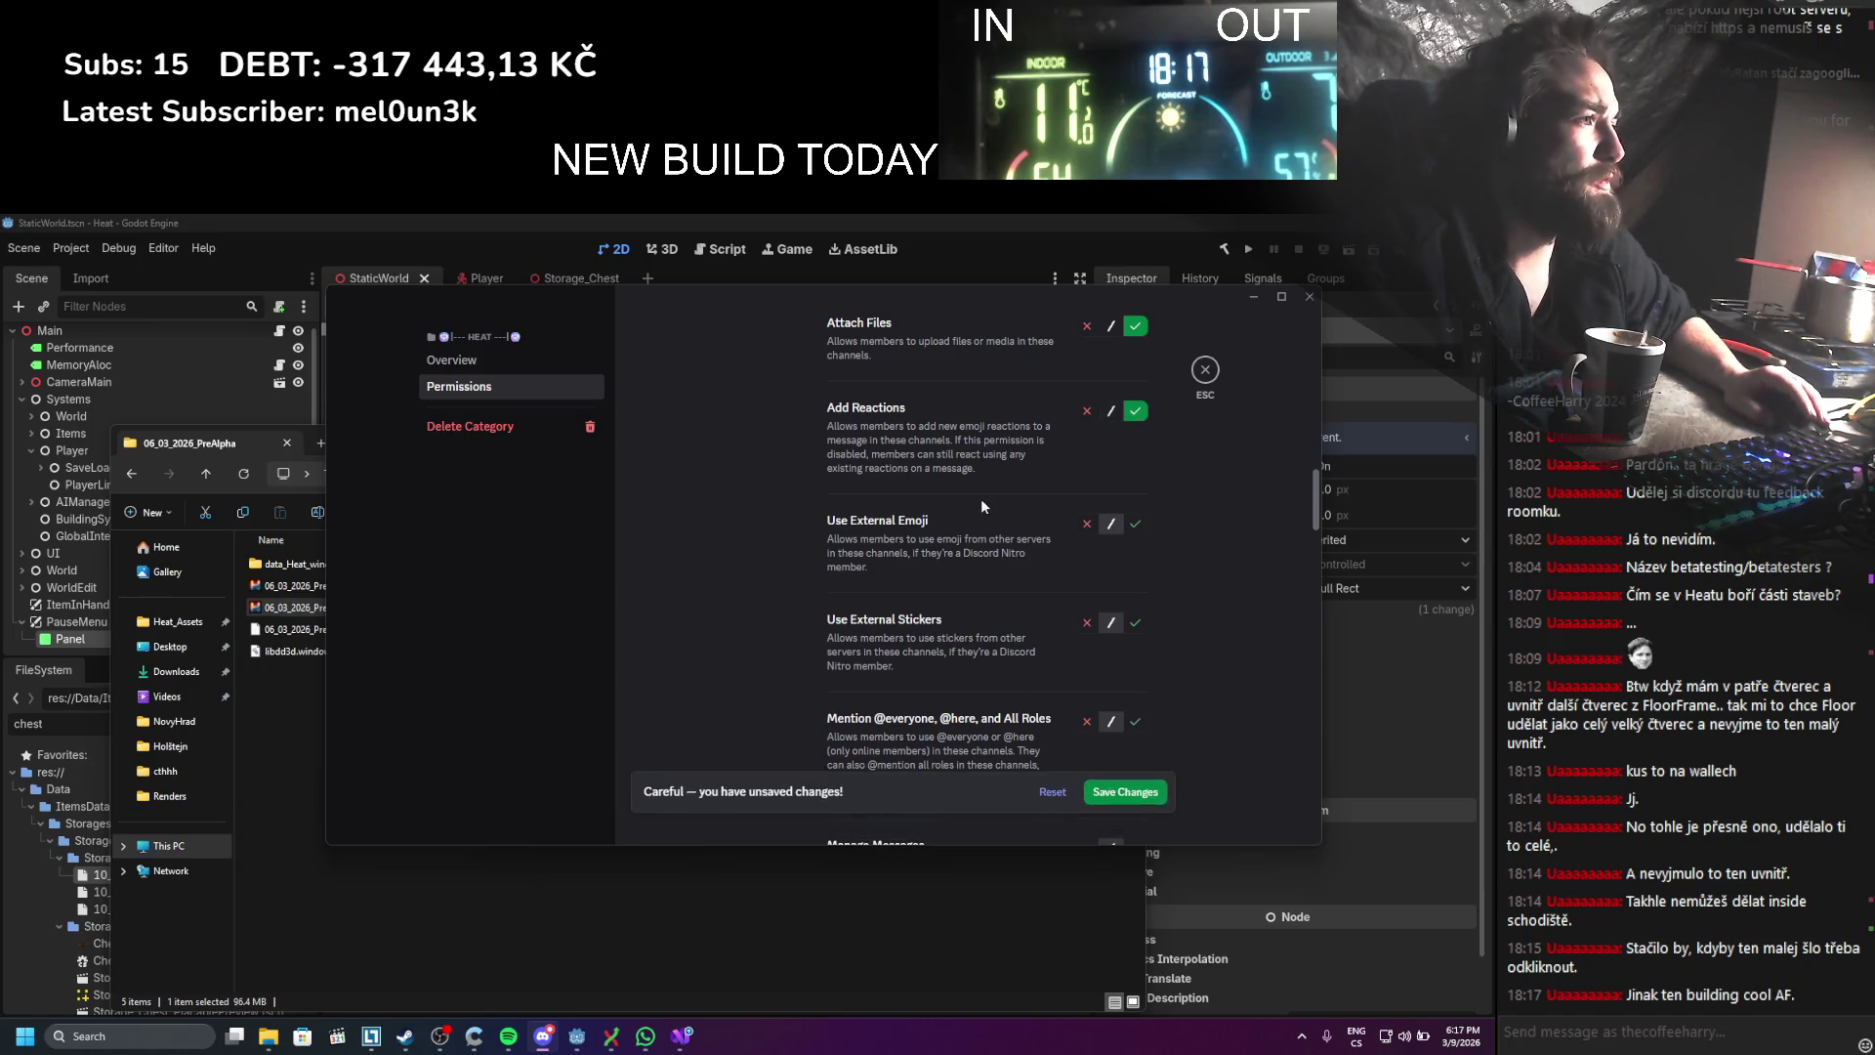
scroll(981, 500, down, 1)
scroll(980, 498, down, 3)
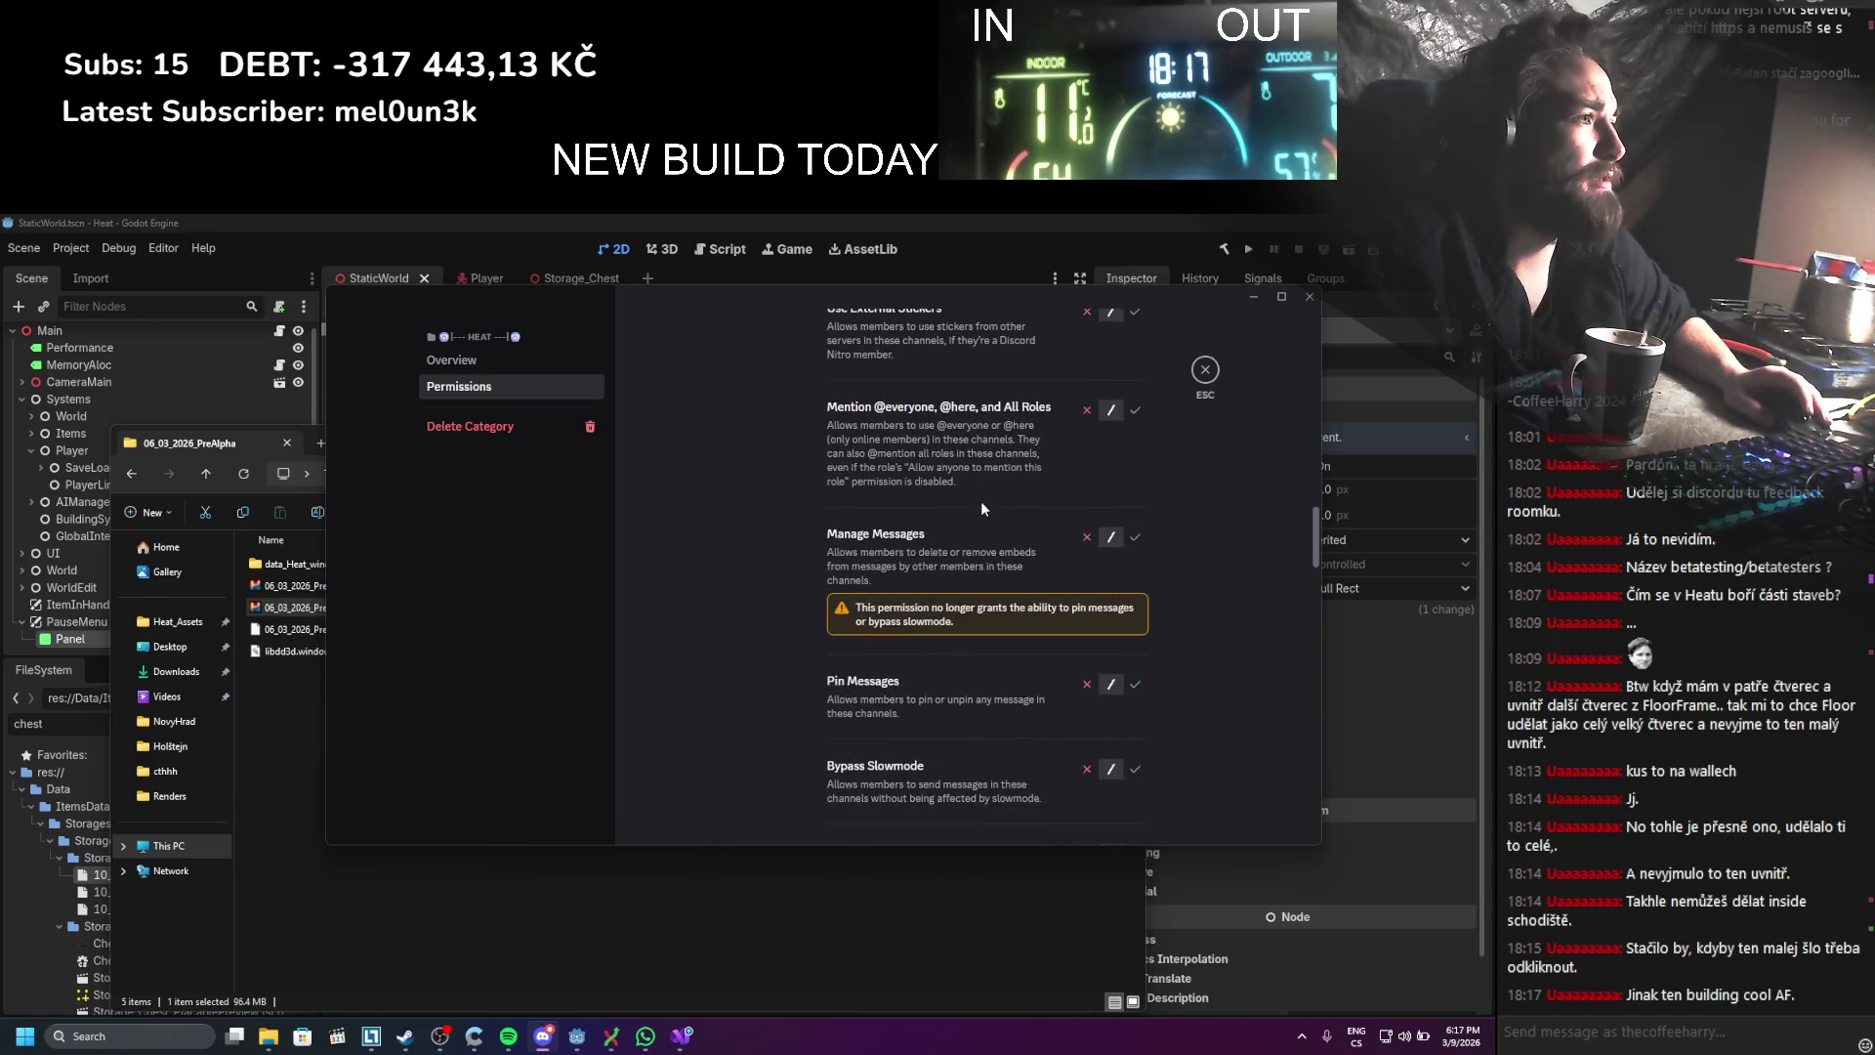
scroll(999, 535, down, 4)
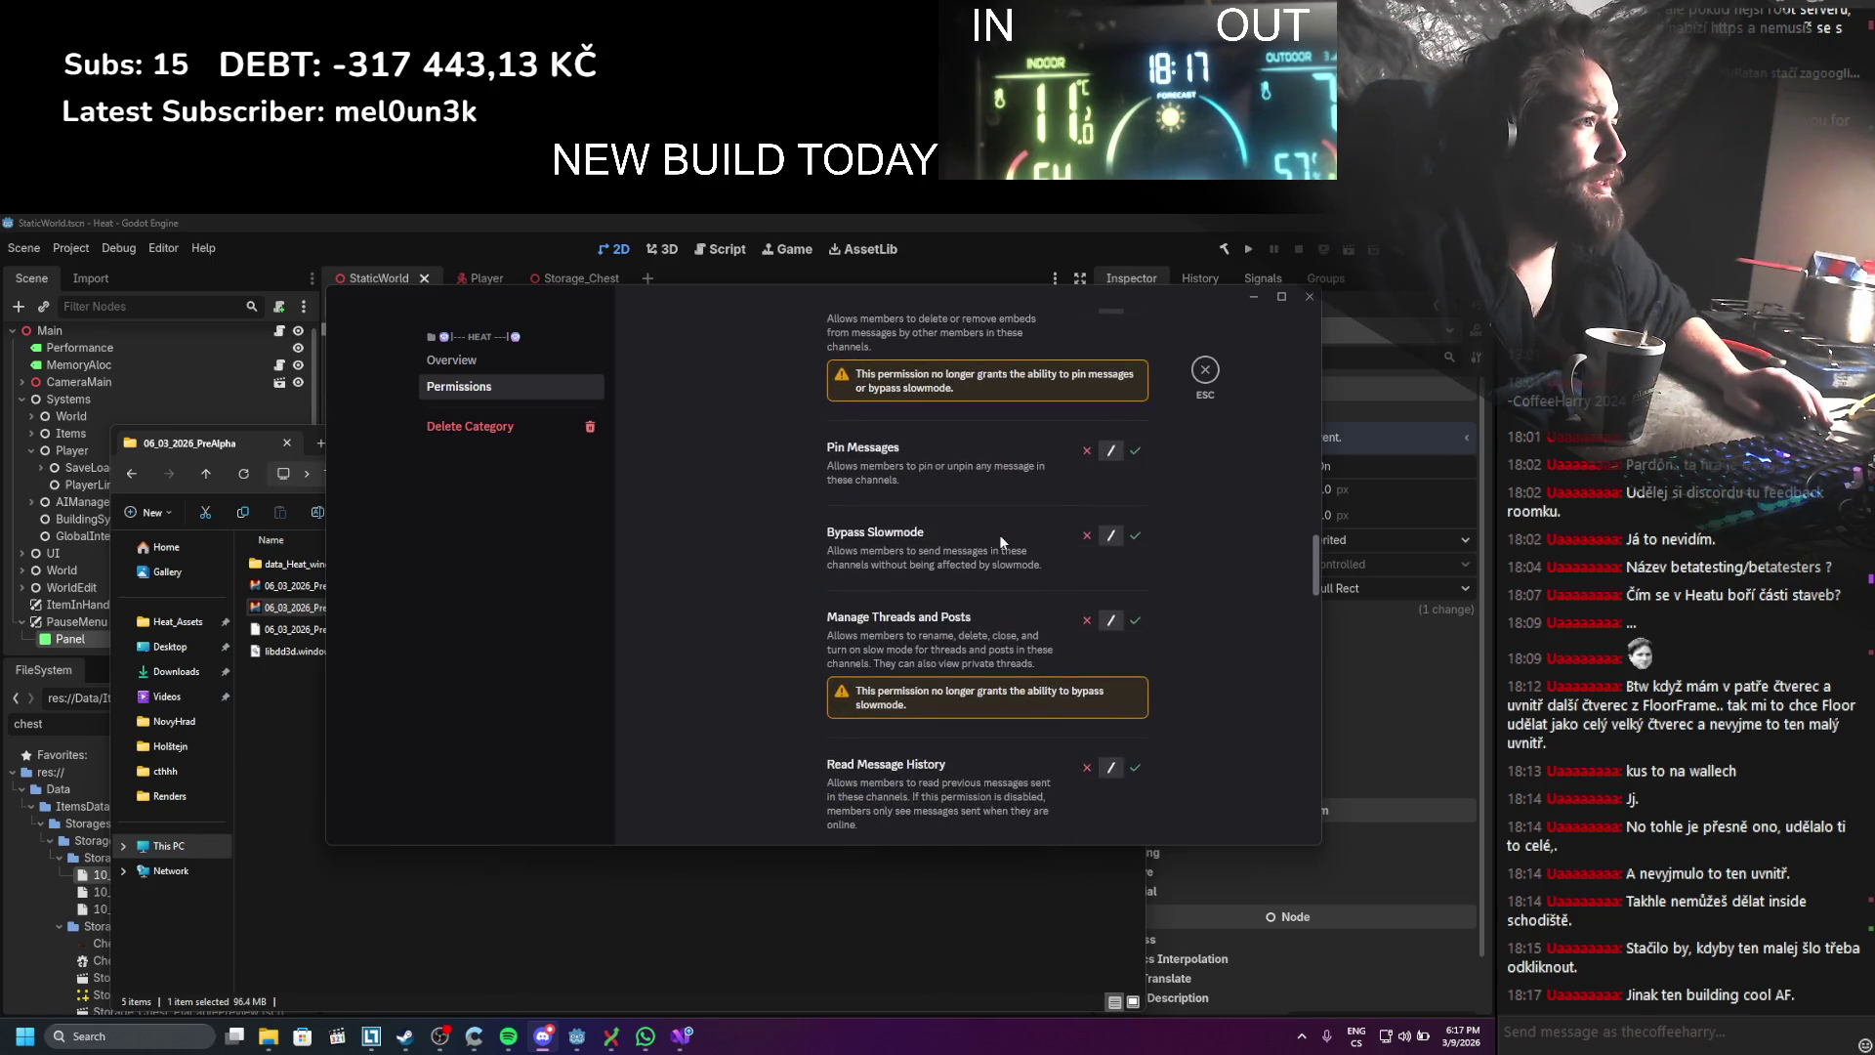
scroll(999, 536, down, 2)
scroll(999, 515, down, 3)
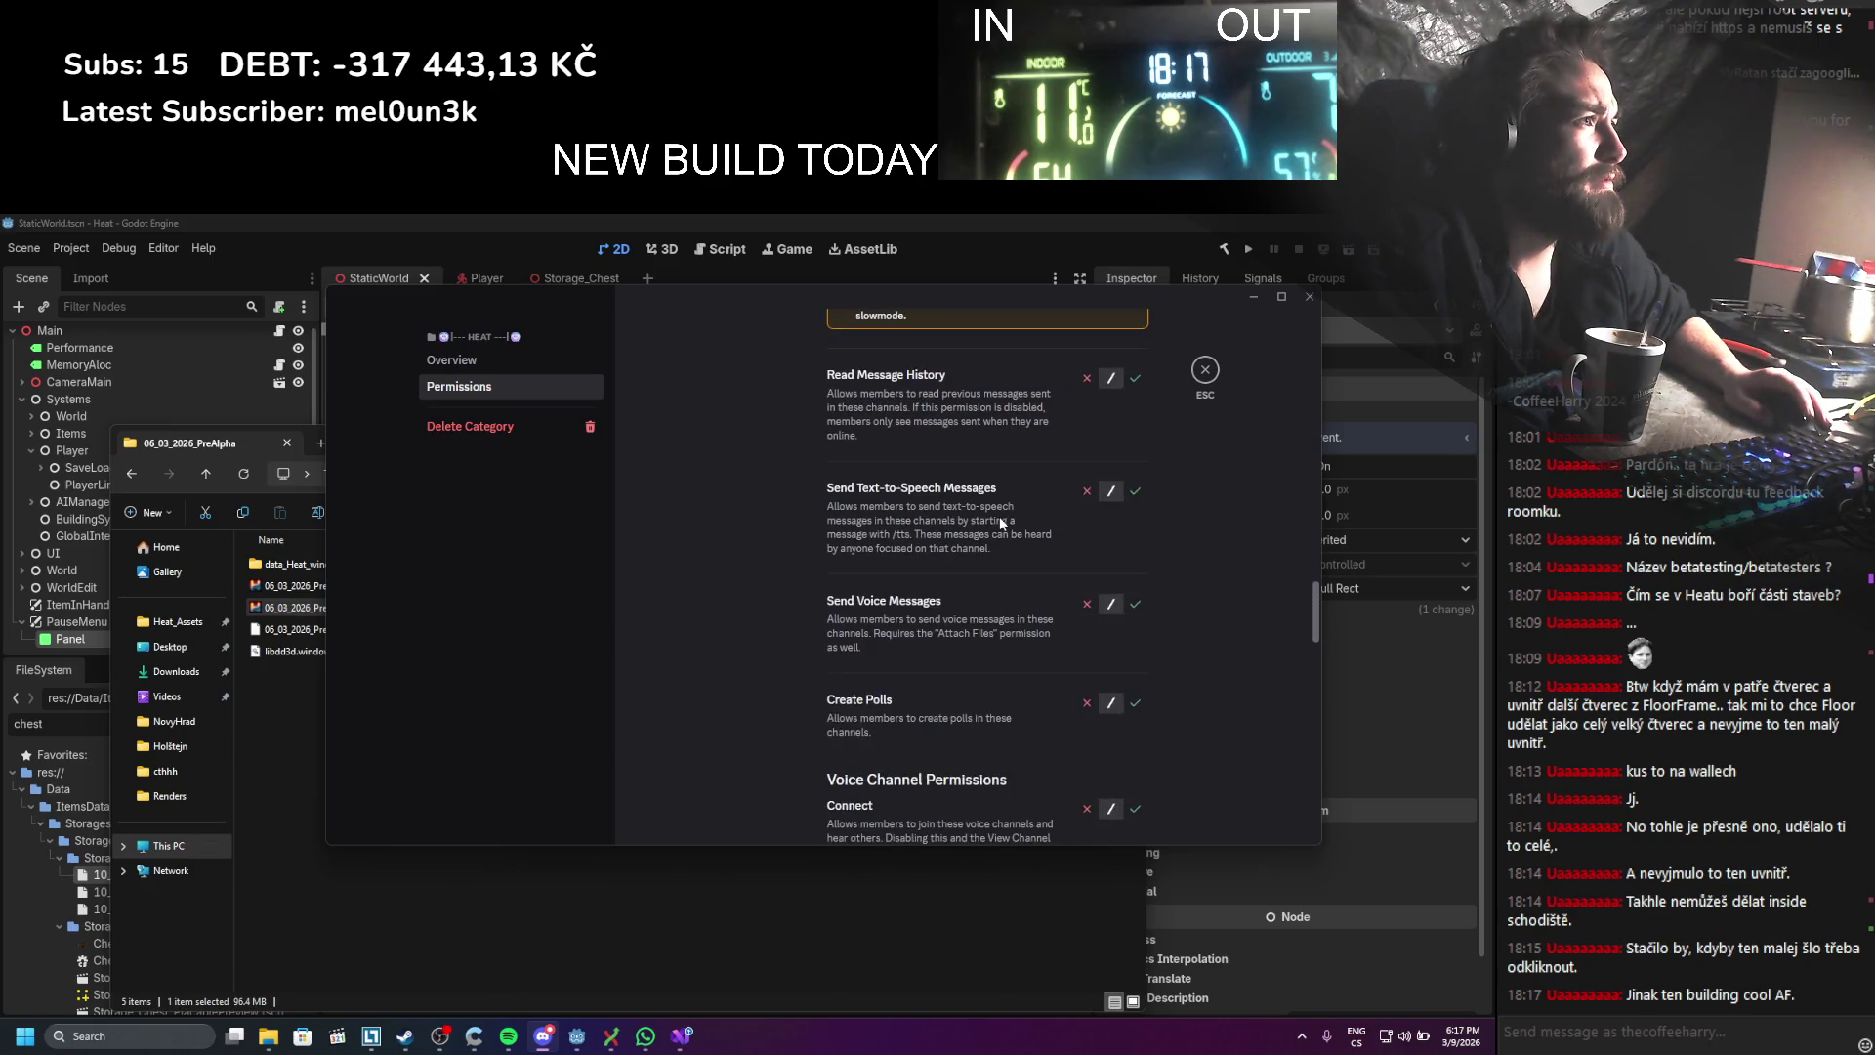
scroll(999, 516, up, 2)
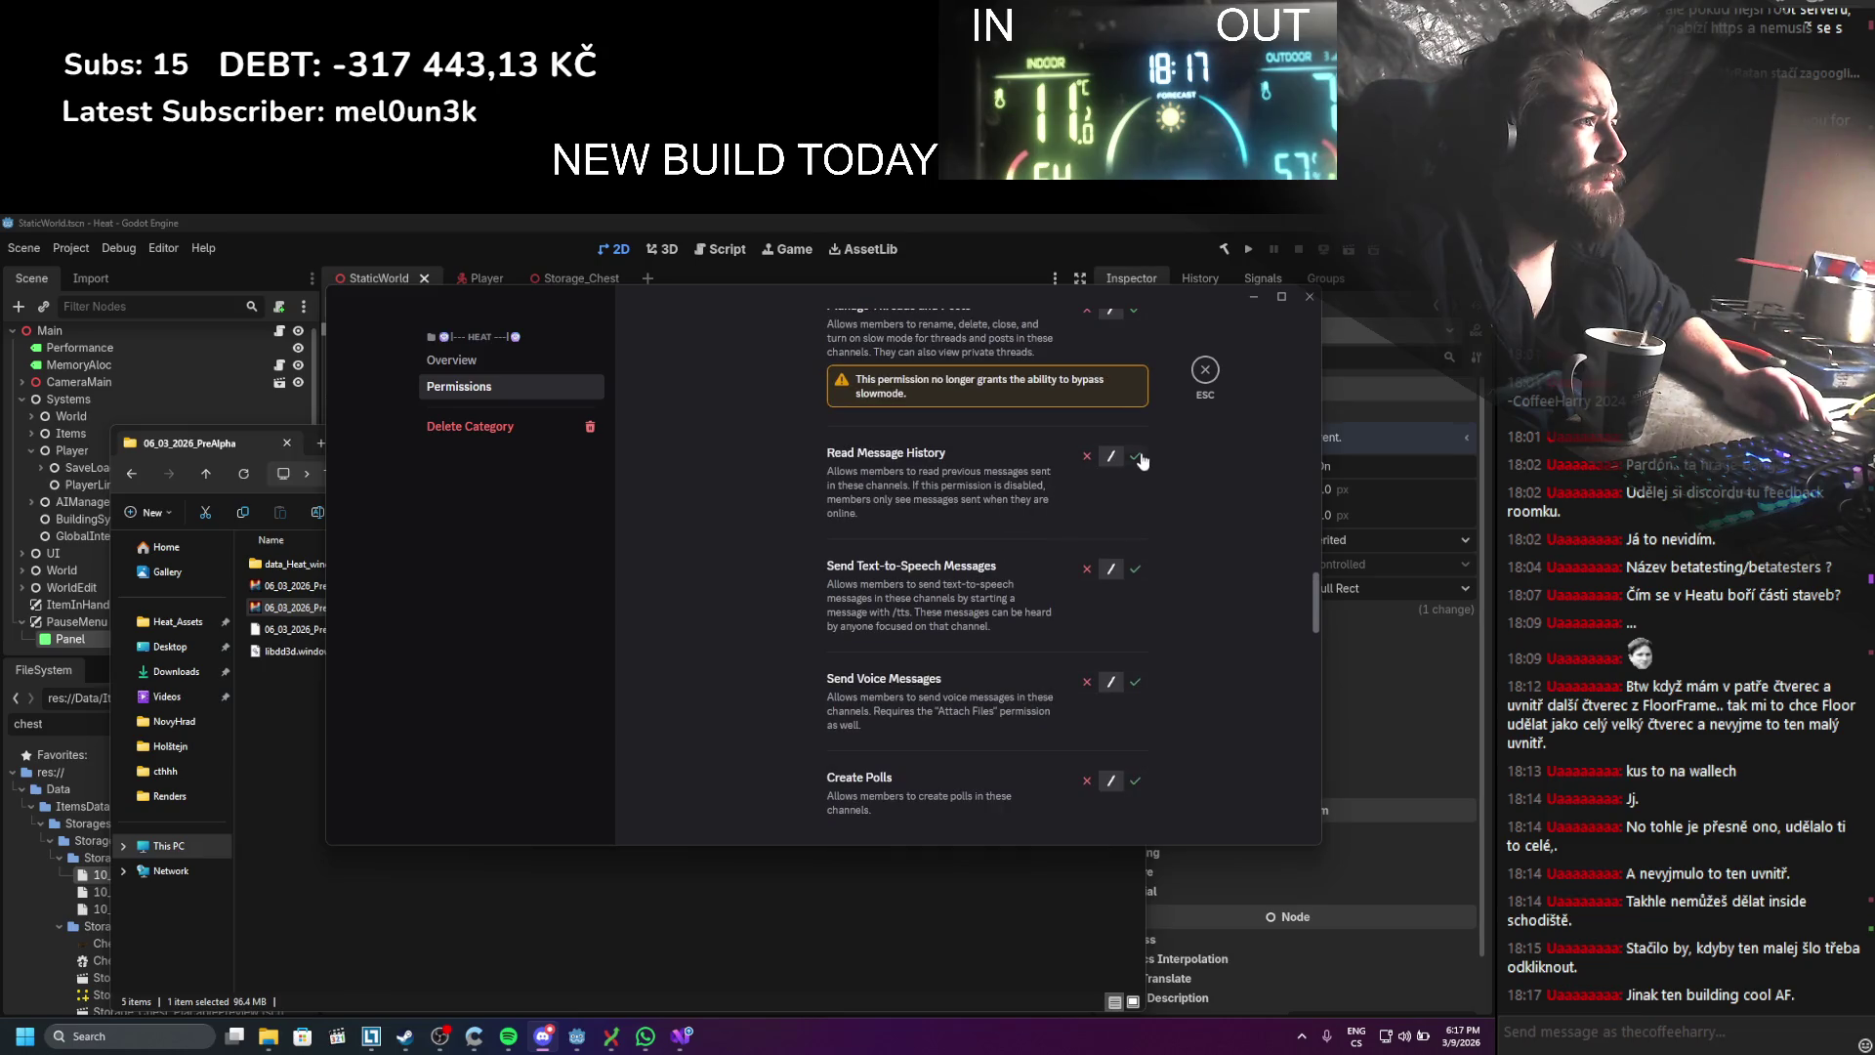
click(1136, 456)
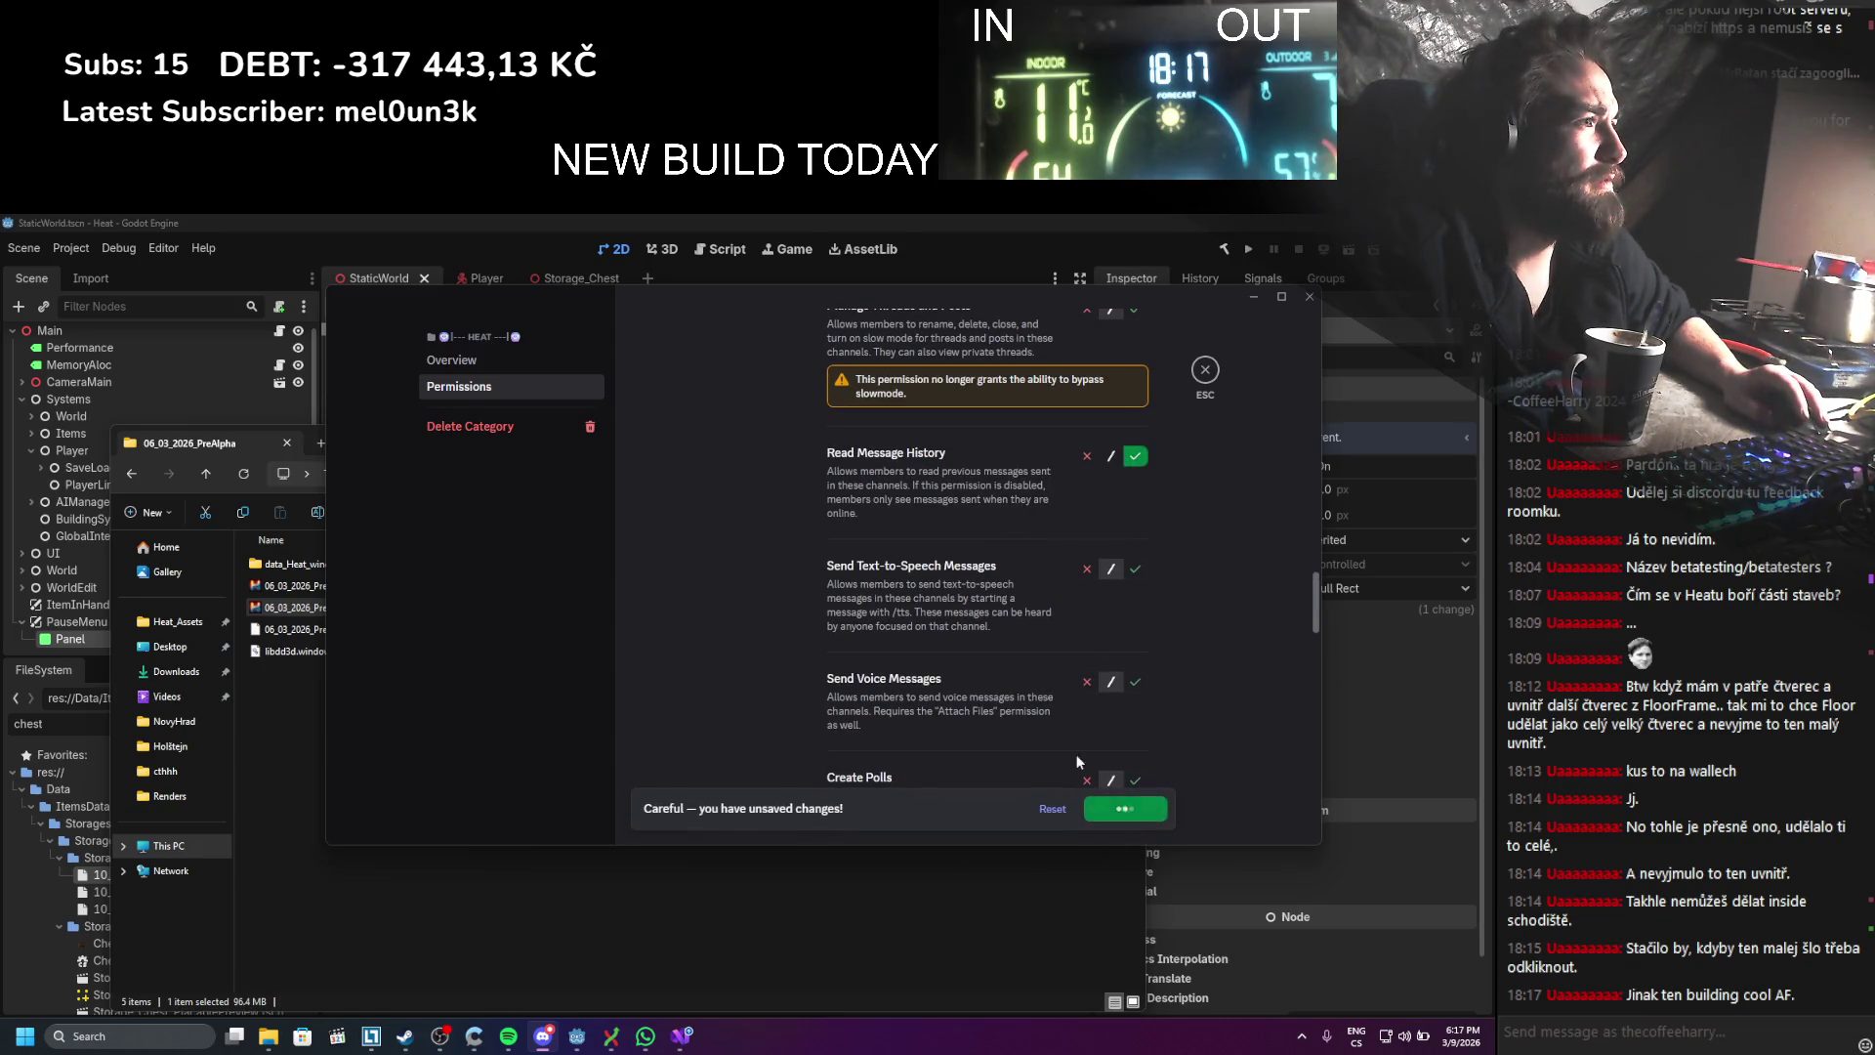
Step: Close the category settings, returning to the makers-lounge channel
scroll(1016, 598, down, 2)
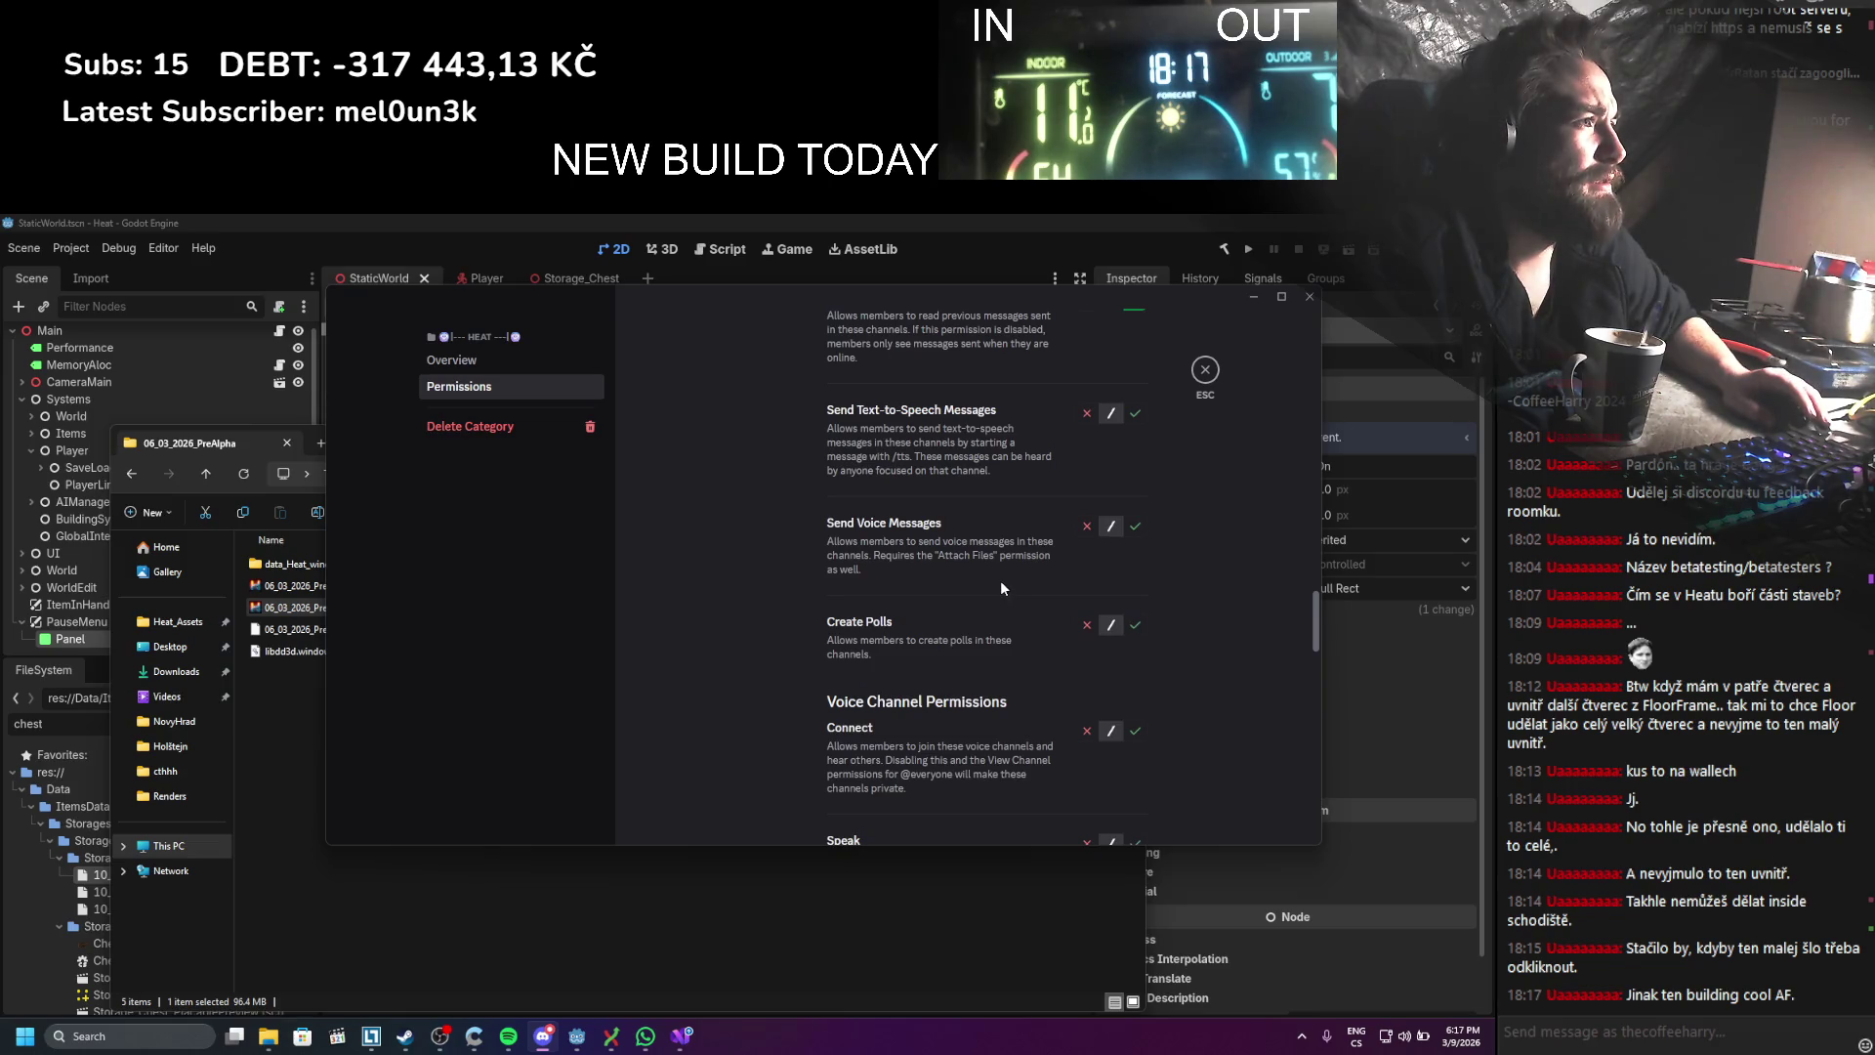
scroll(1000, 580, down, 4)
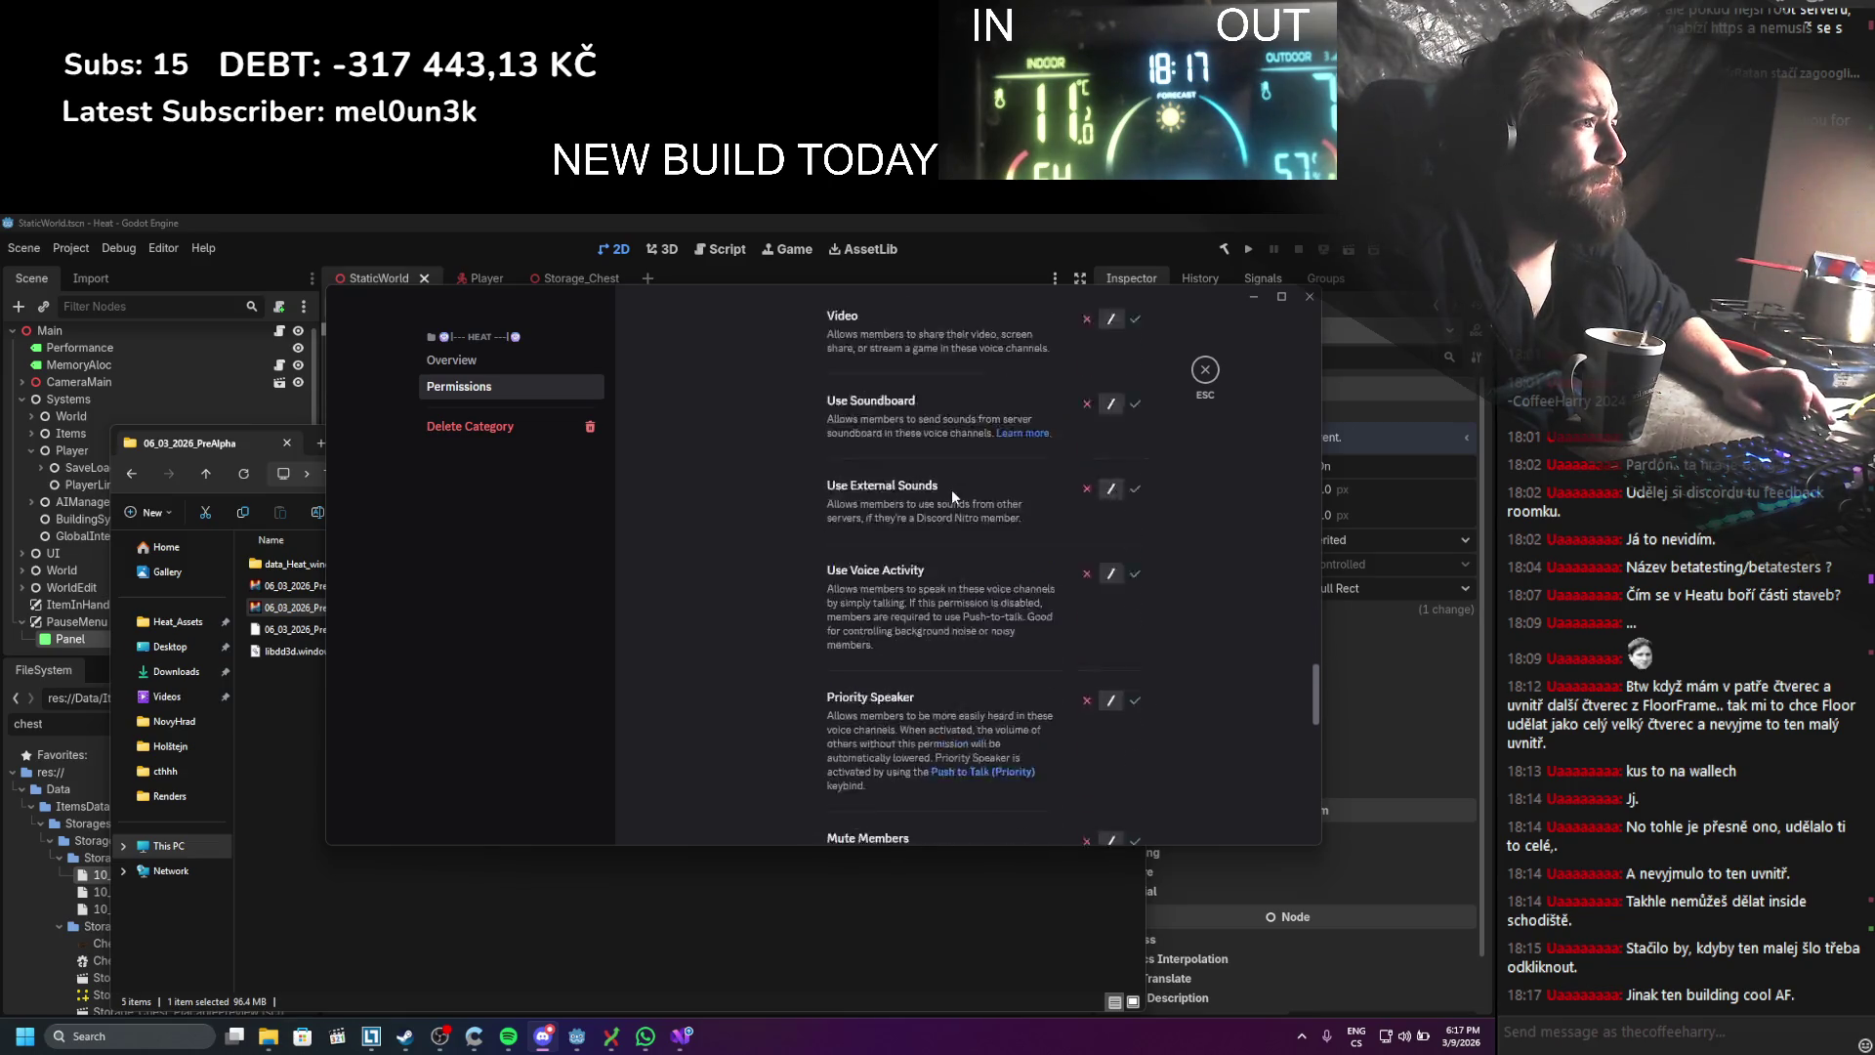
scroll(945, 500, down, 12)
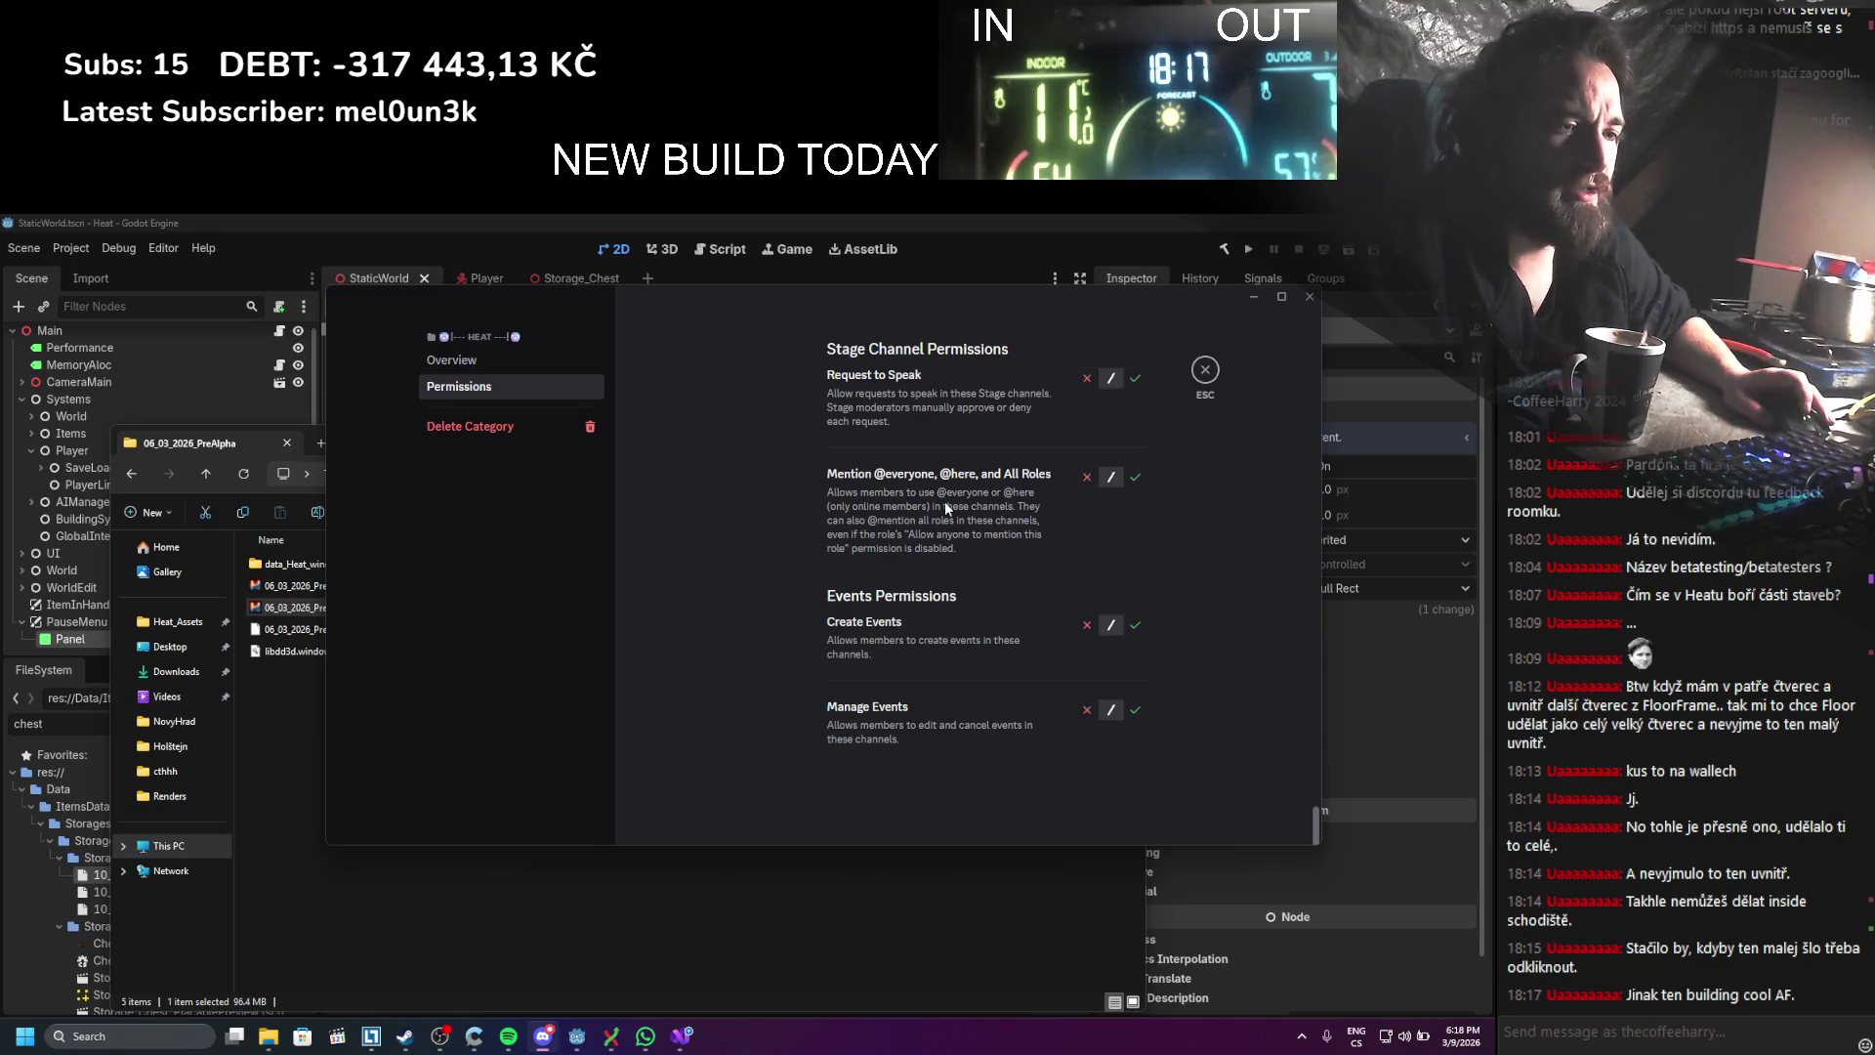
scroll(945, 501, up, 8)
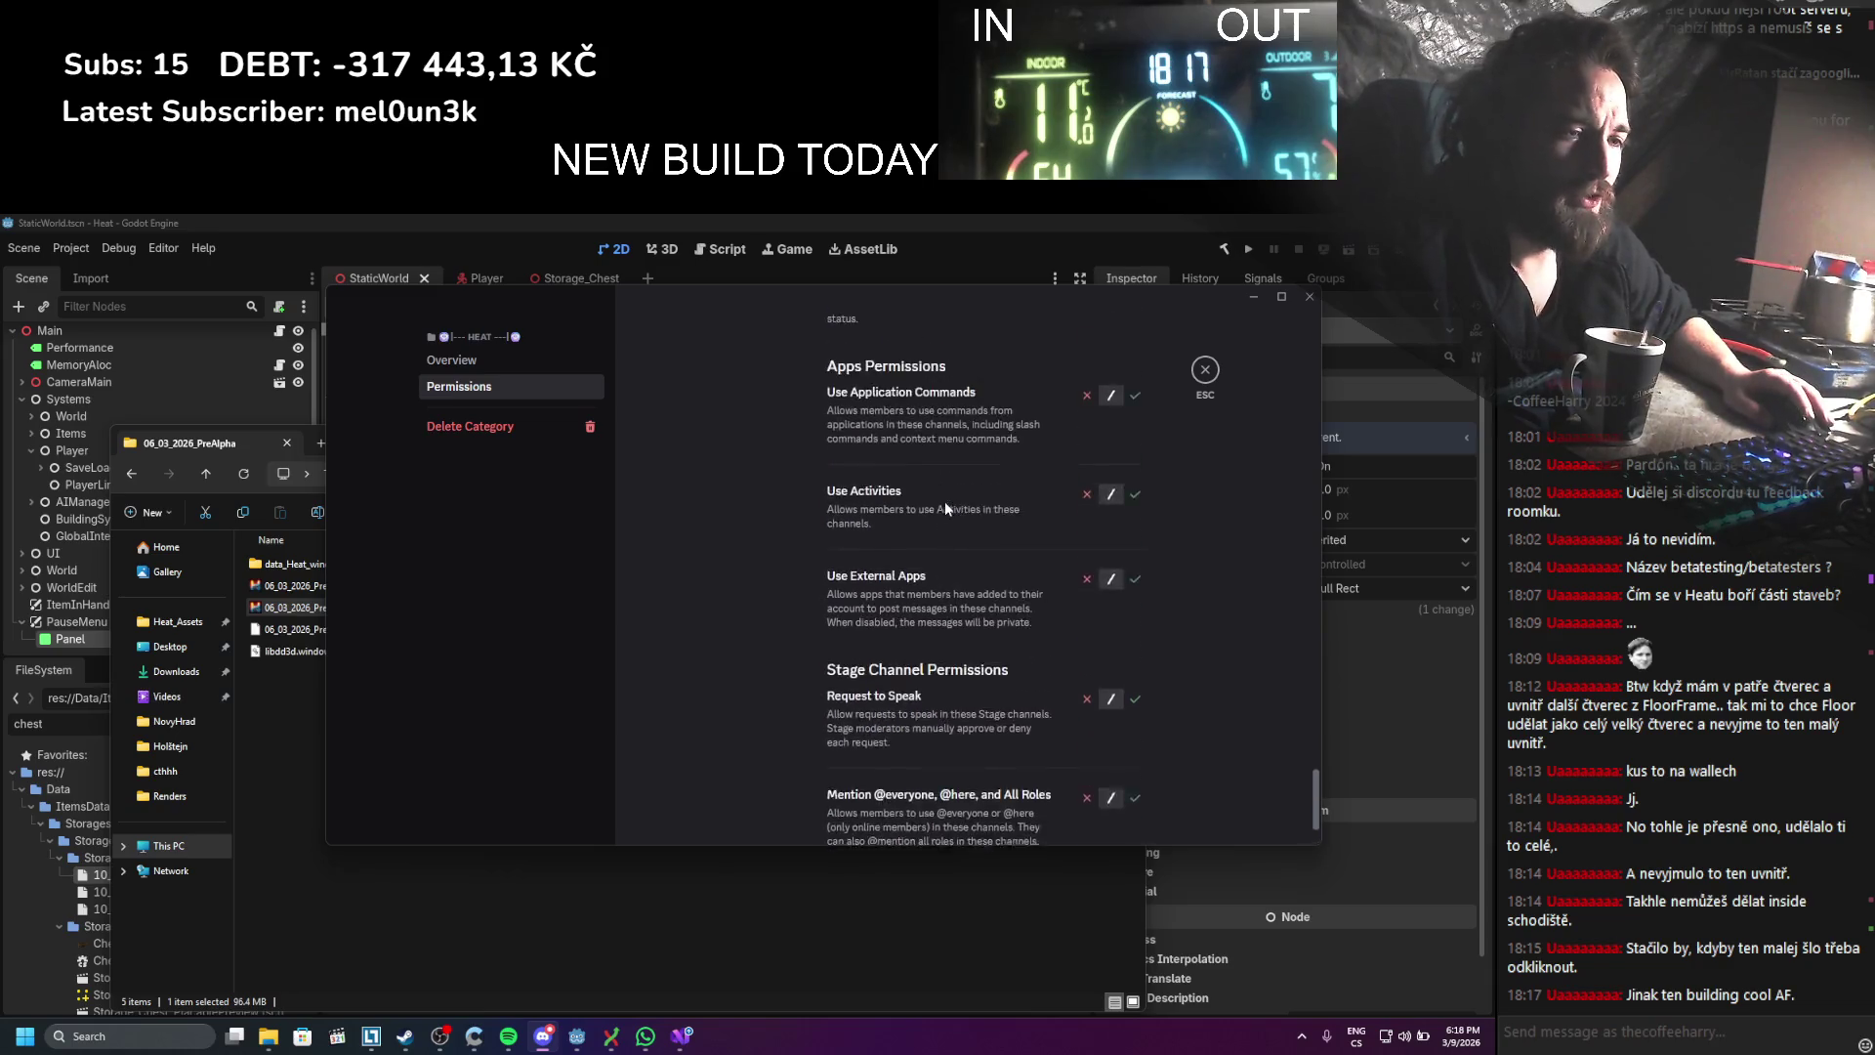
click(1207, 373)
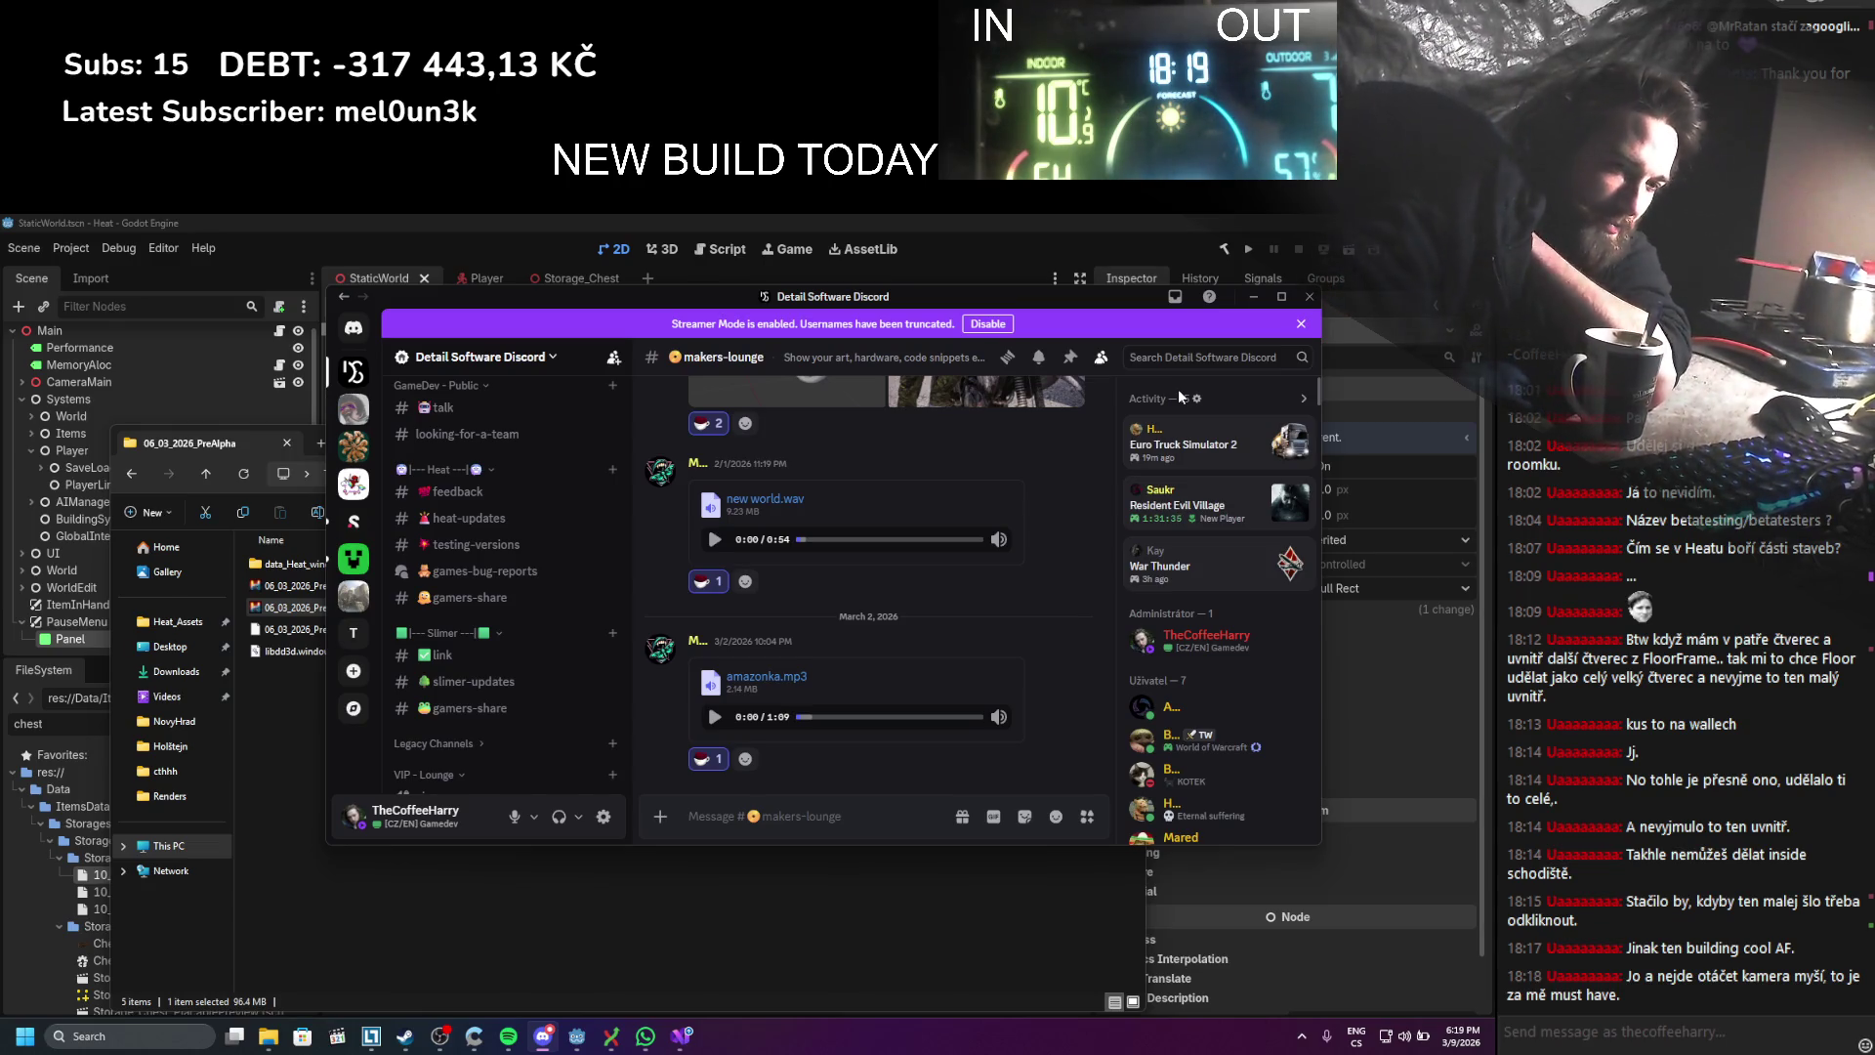
Step: Review the Godot project's Input Map actions in Project Settings, then close it
click(82, 223)
click(70, 248)
click(98, 273)
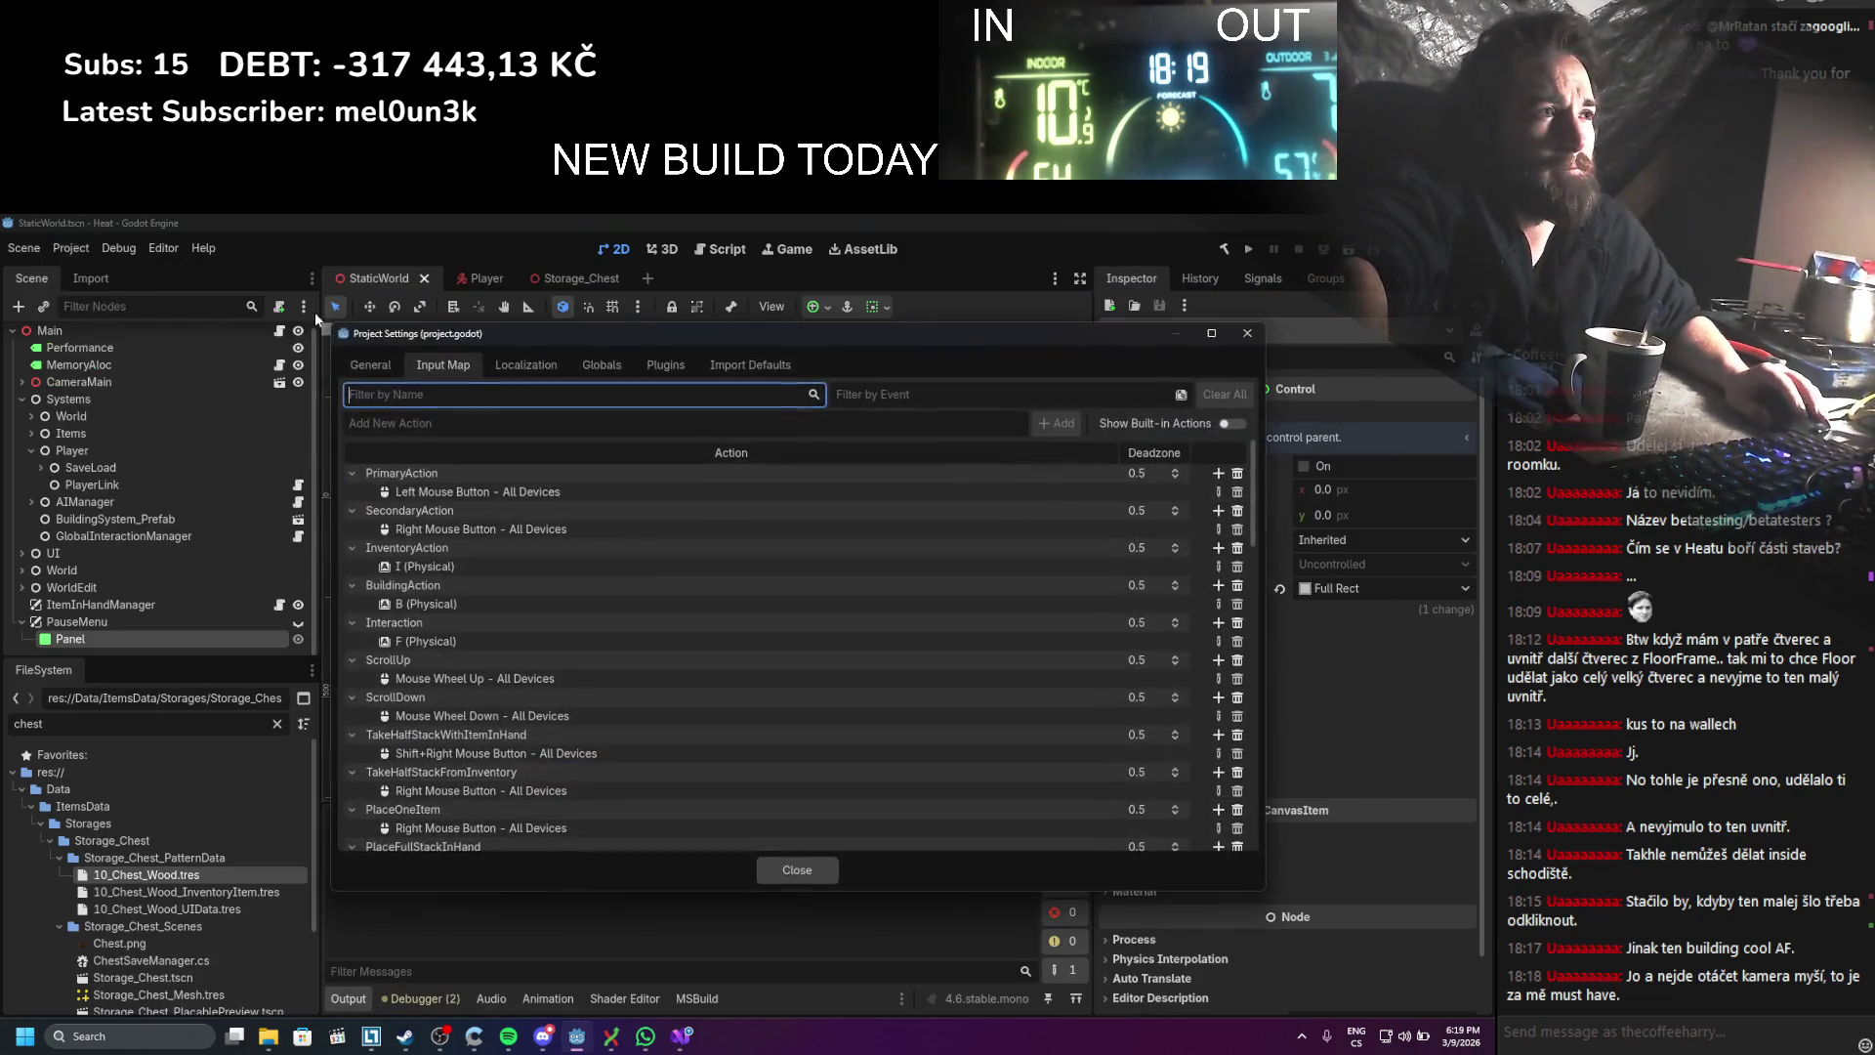
scroll(534, 563, down, 3)
scroll(534, 562, down, 5)
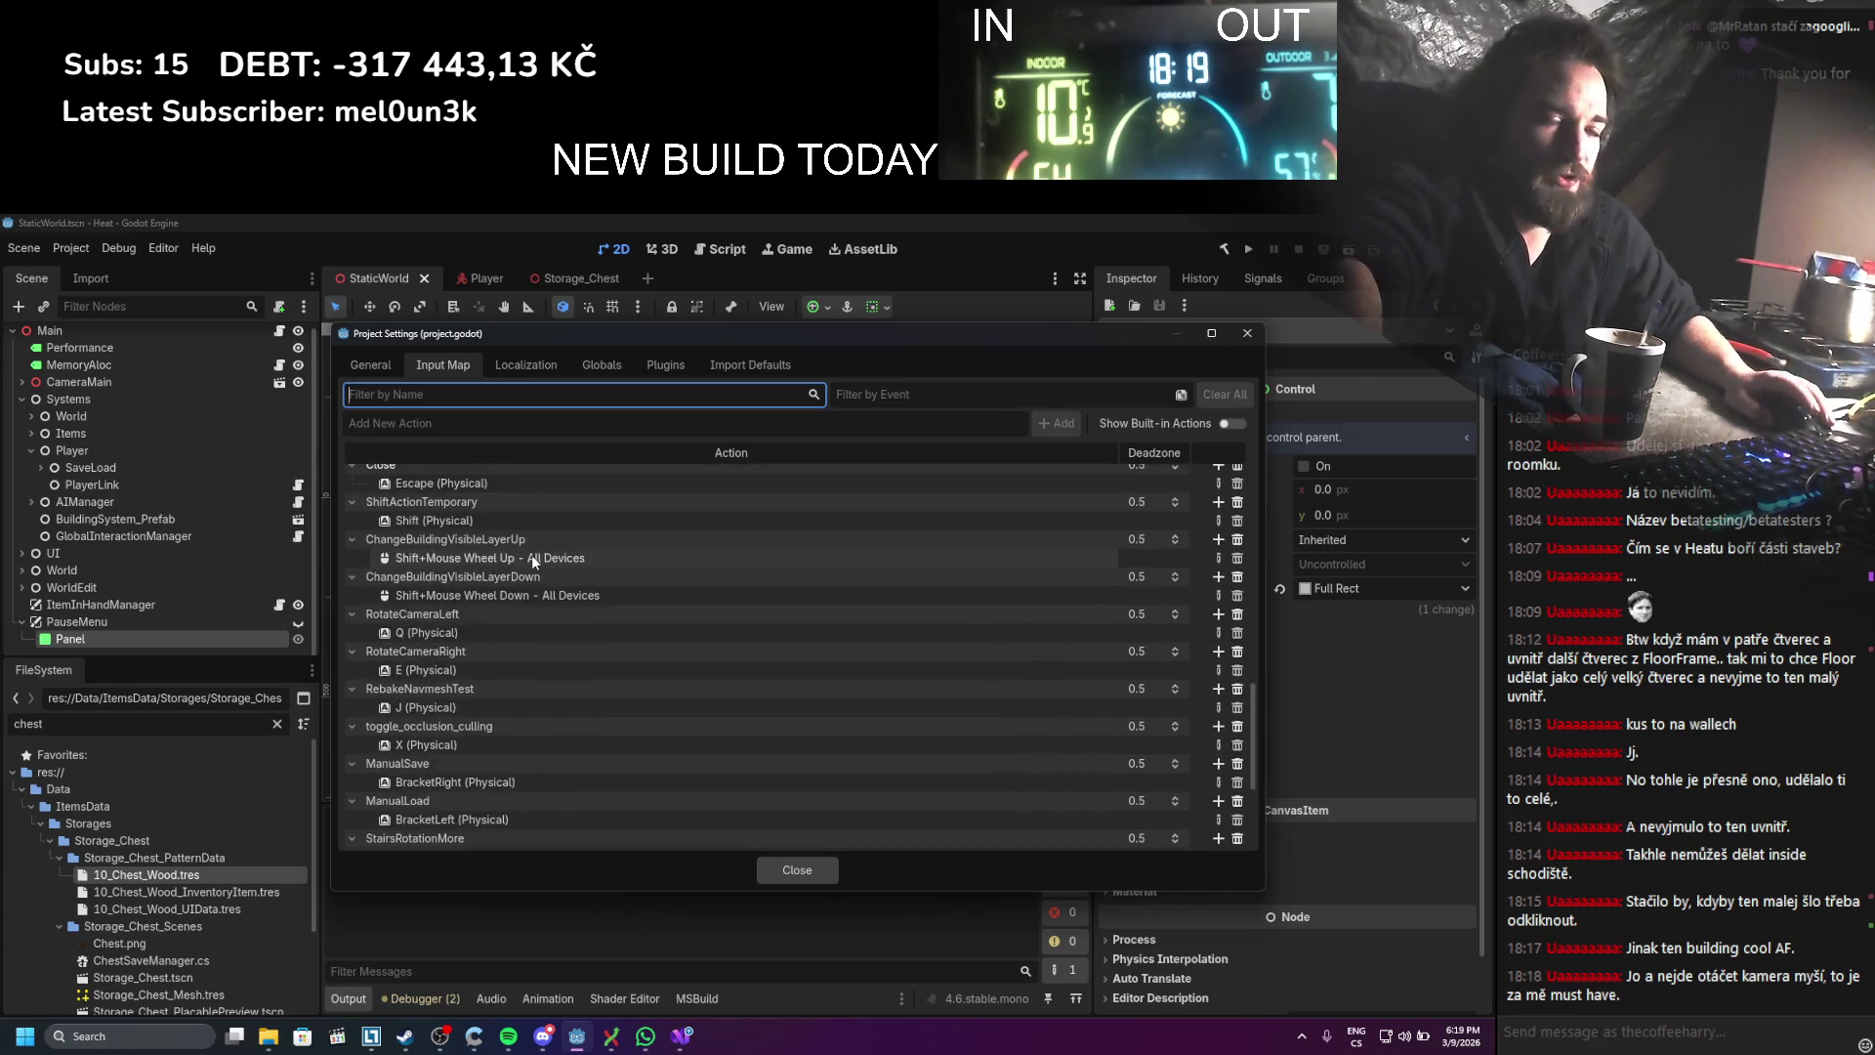
scroll(534, 562, up, 8)
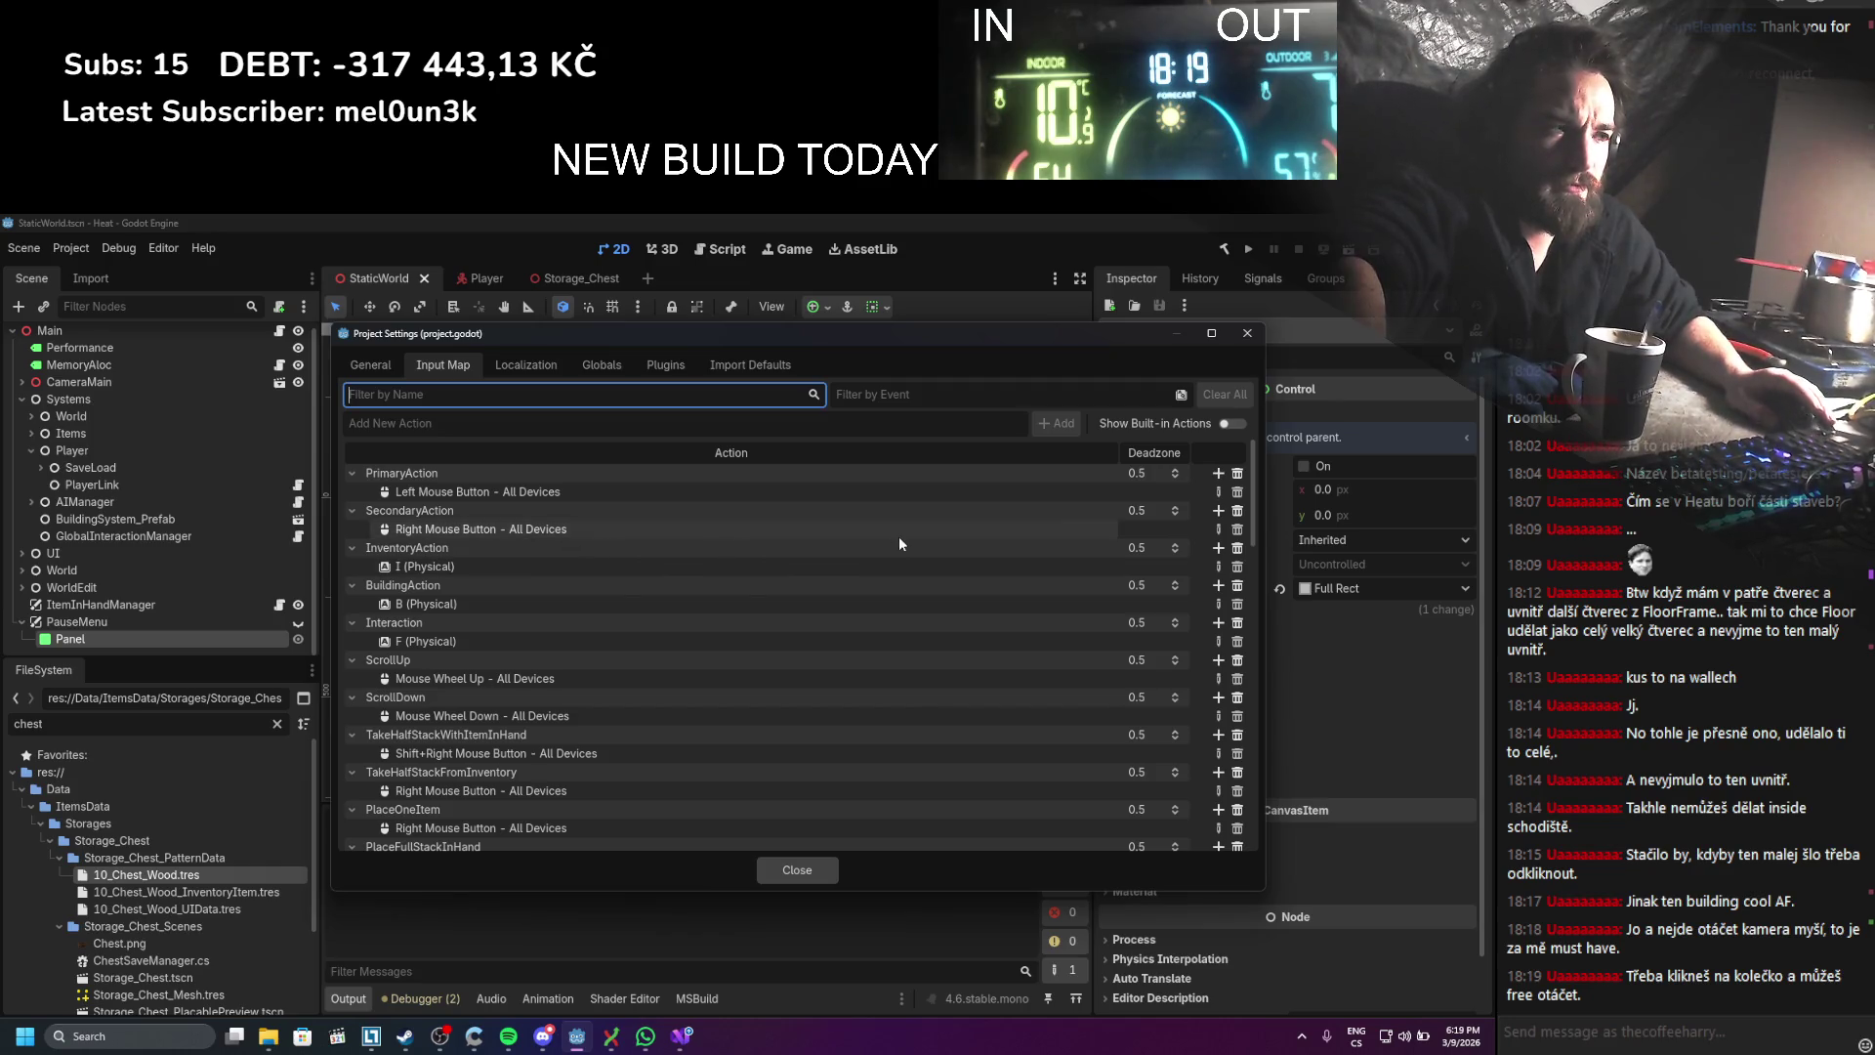
click(1246, 333)
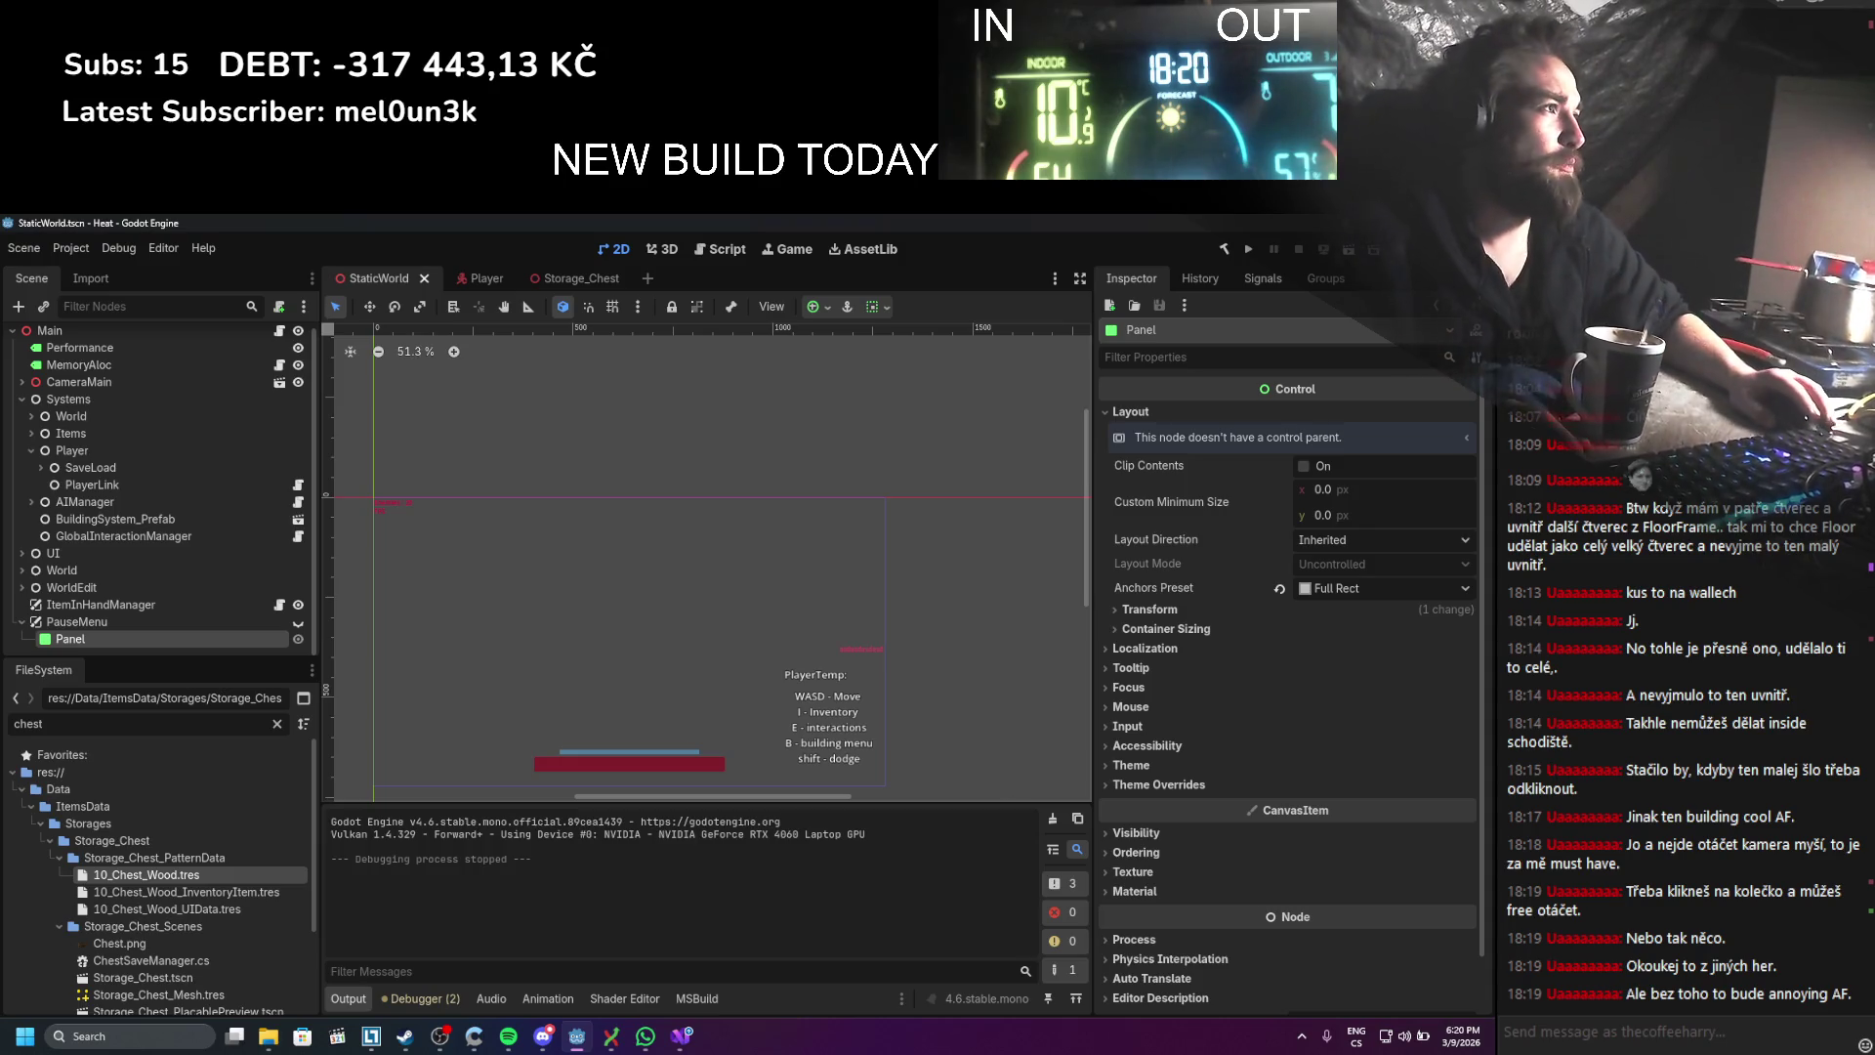
Step: Minimize the Godot, Discord, File Explorer and Git Extensions windows
click(1381, 223)
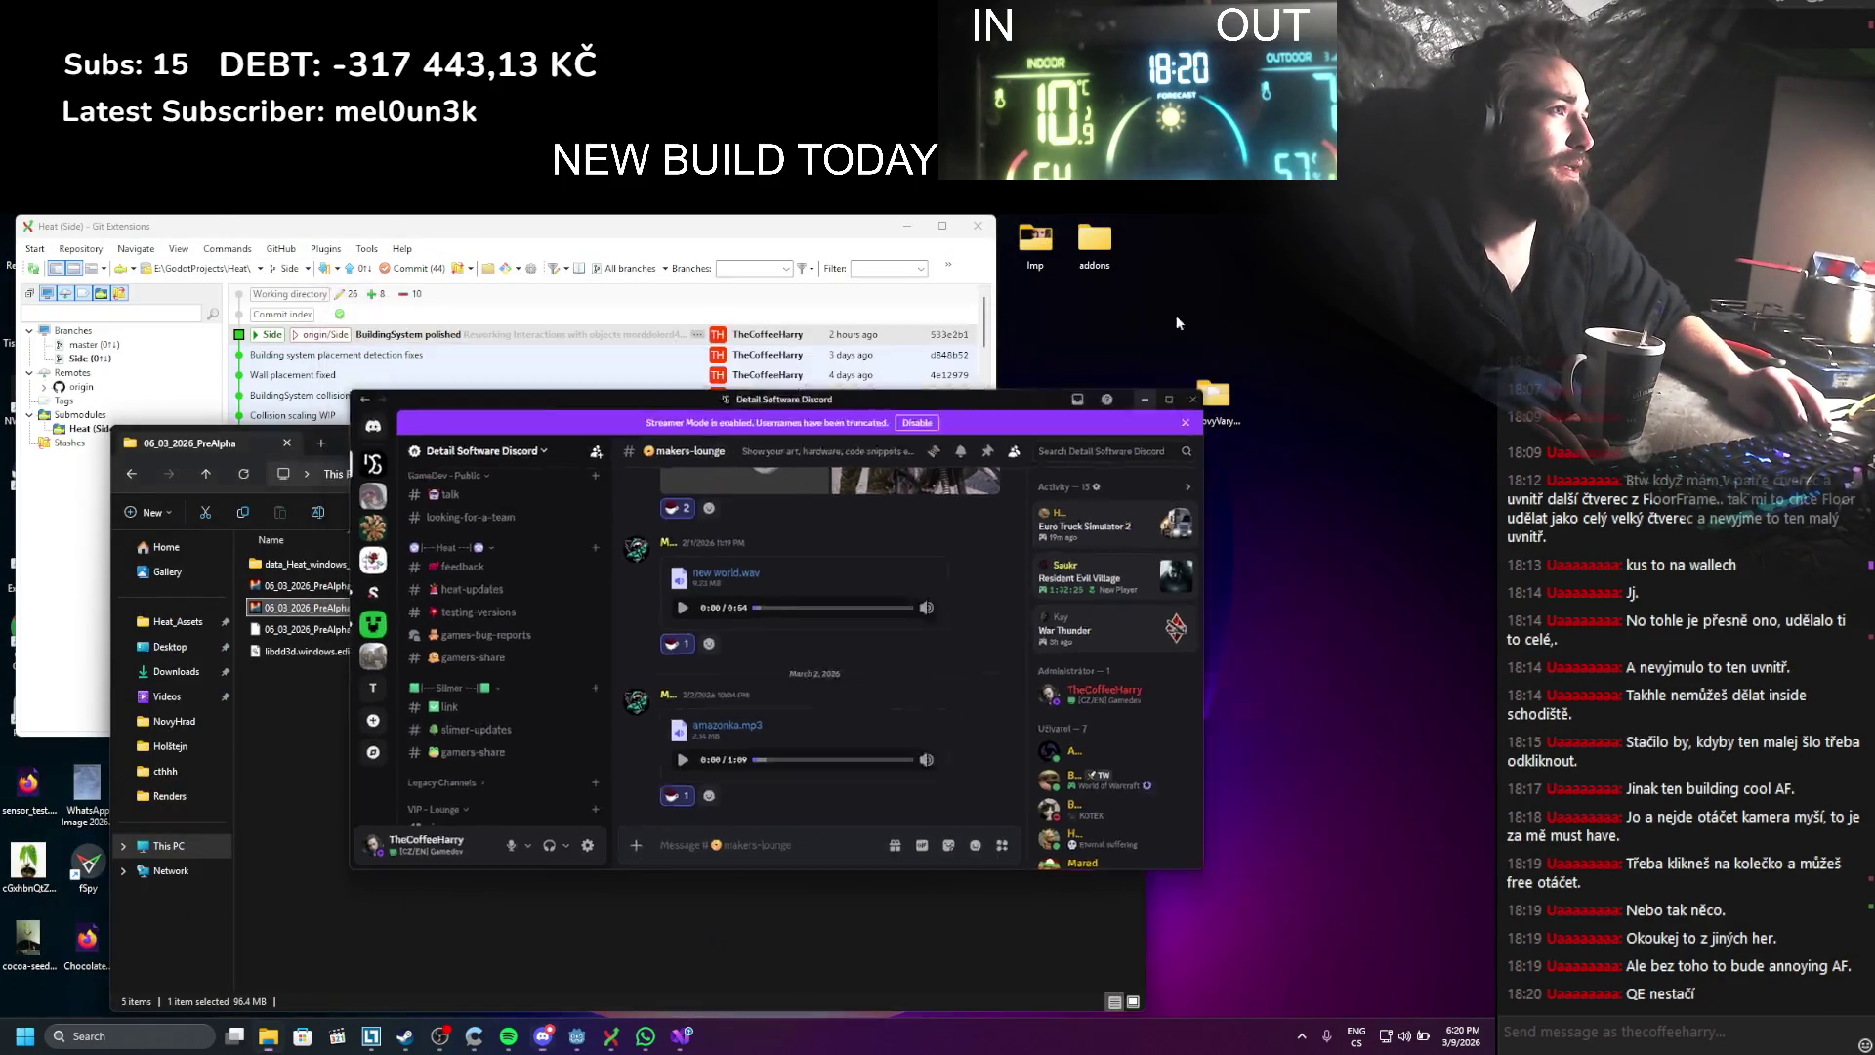
click(1144, 399)
click(1043, 421)
click(907, 226)
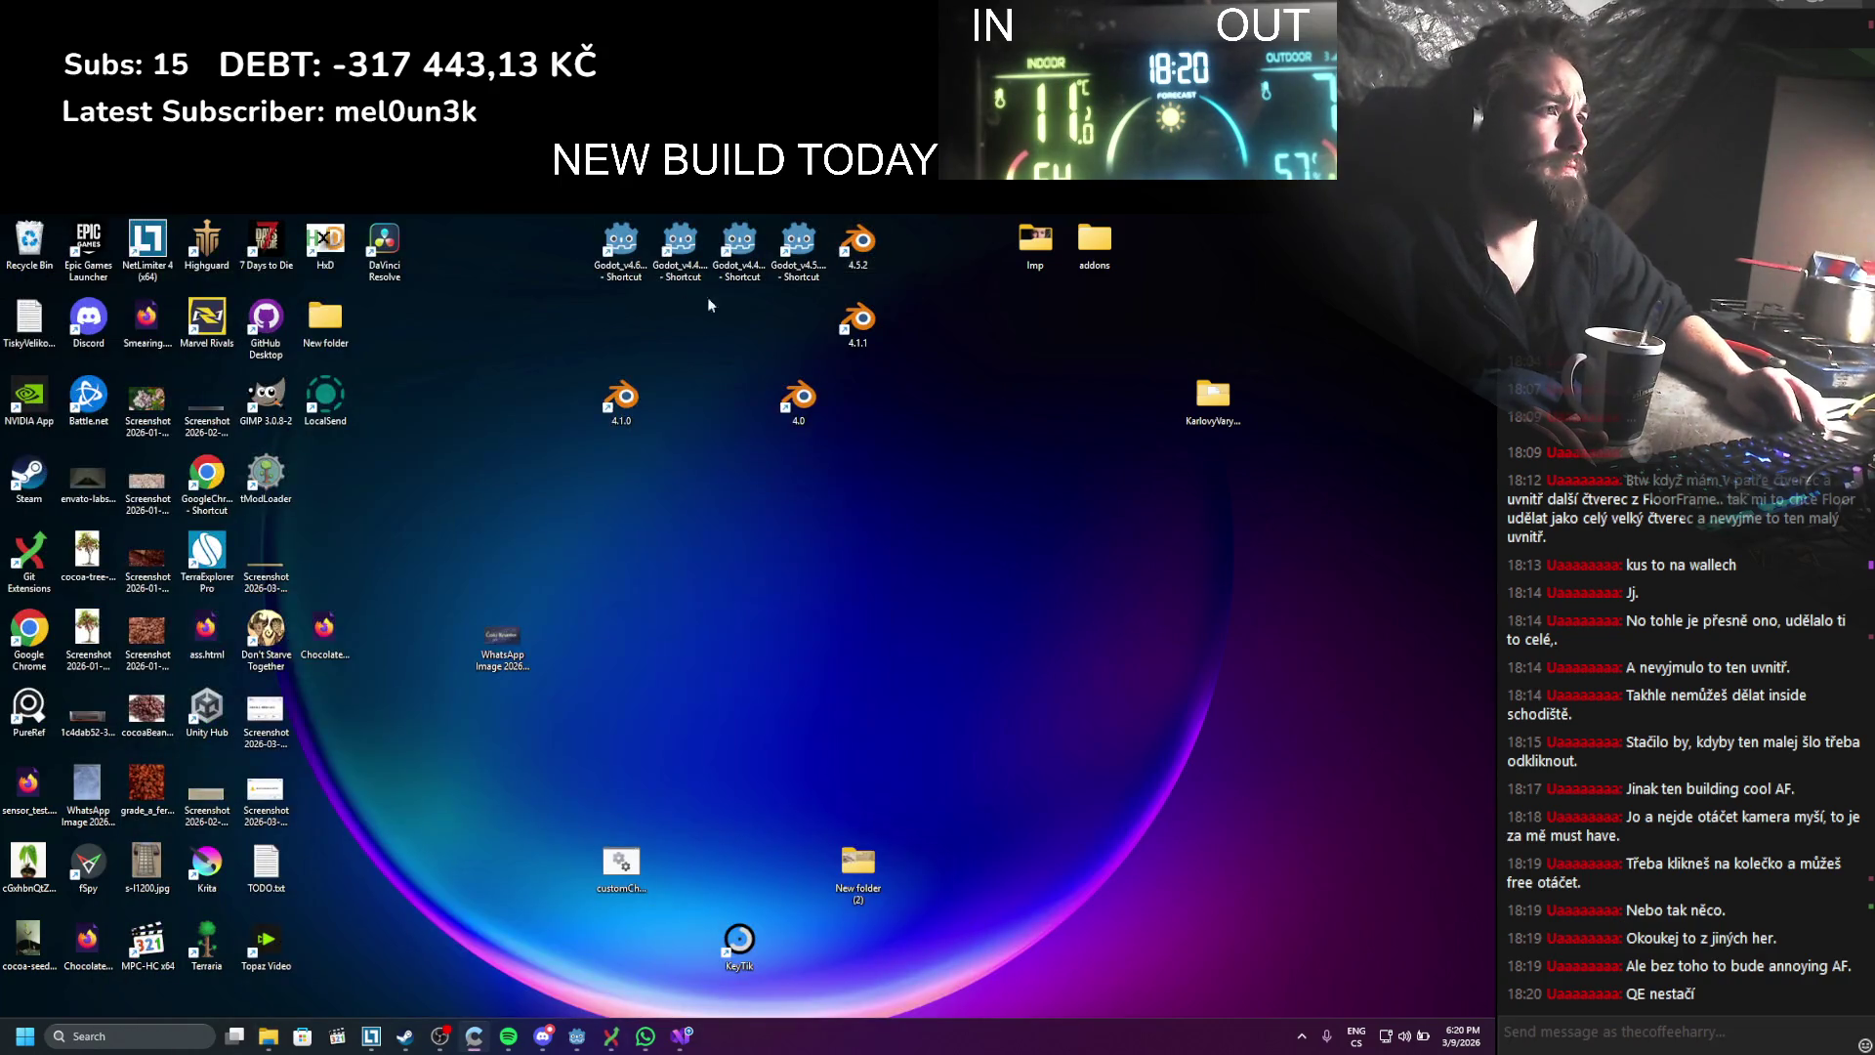
Step: Launch Blender 4.5.2 from the desktop and dismiss the splash to the default cube
click(869, 241)
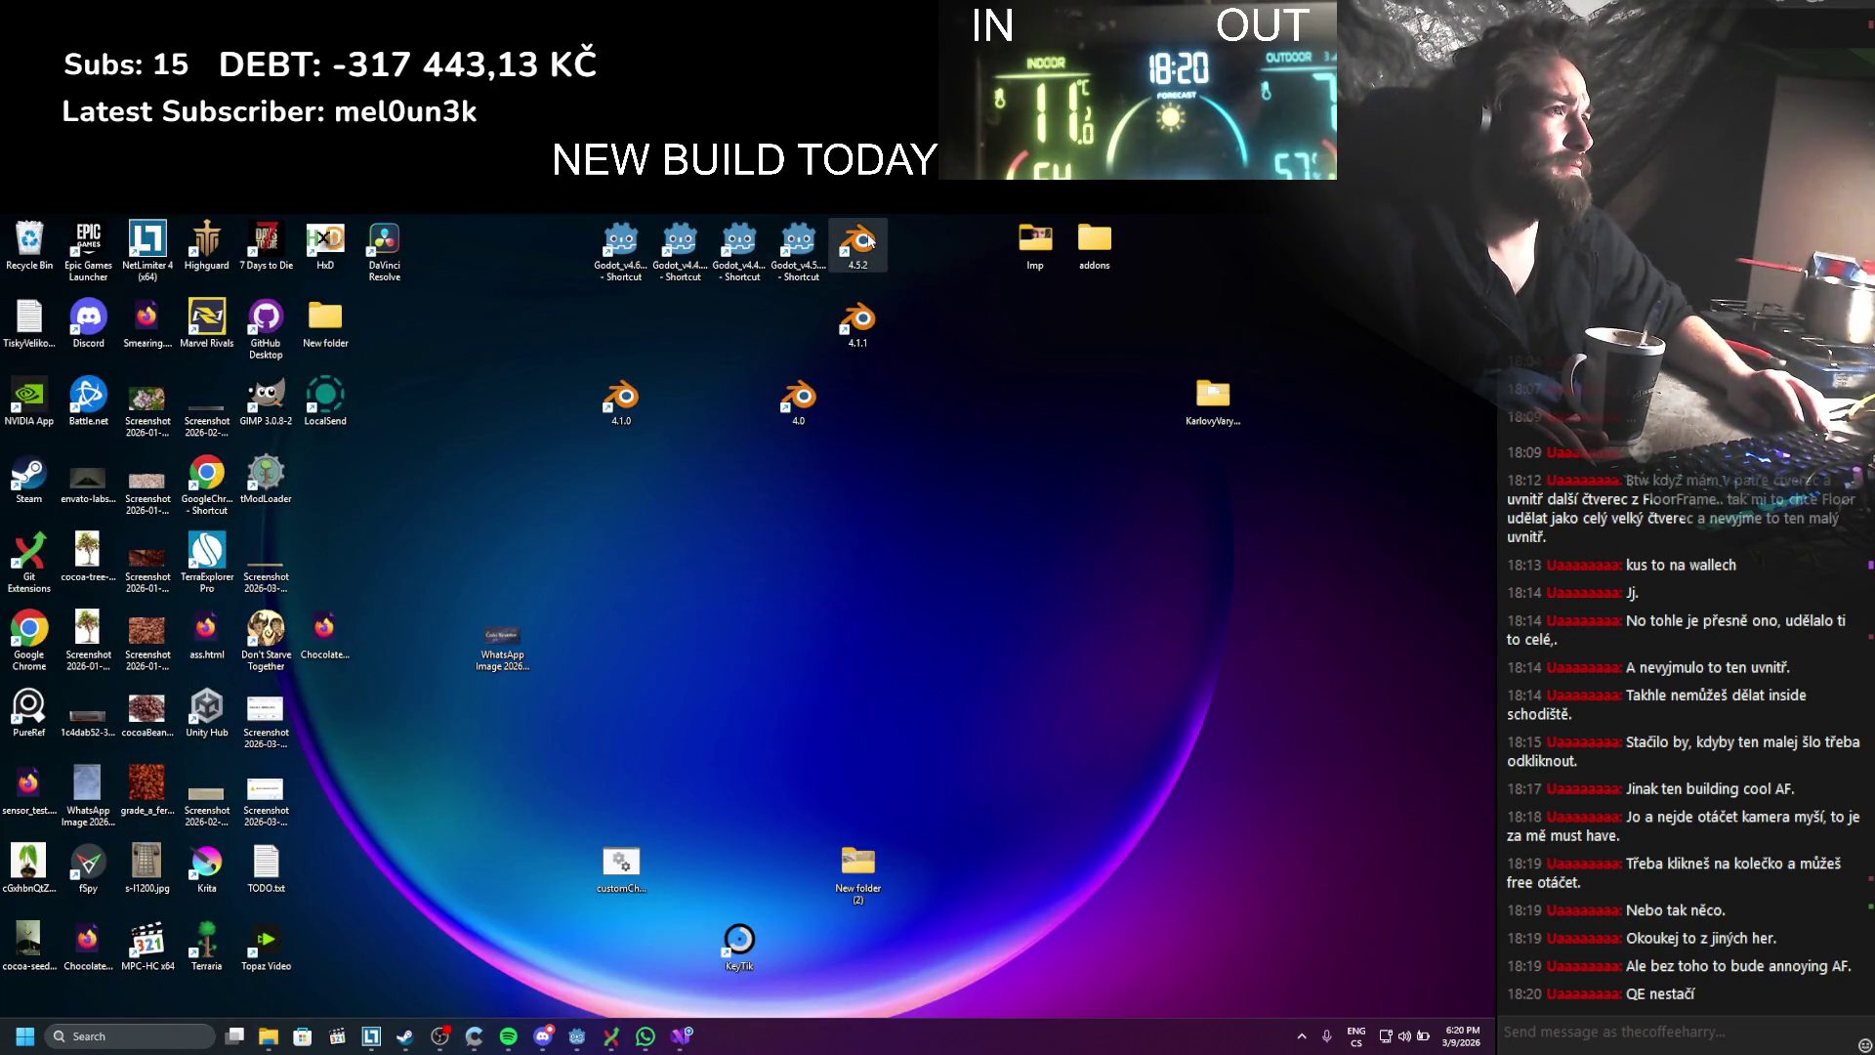
double_click(869, 241)
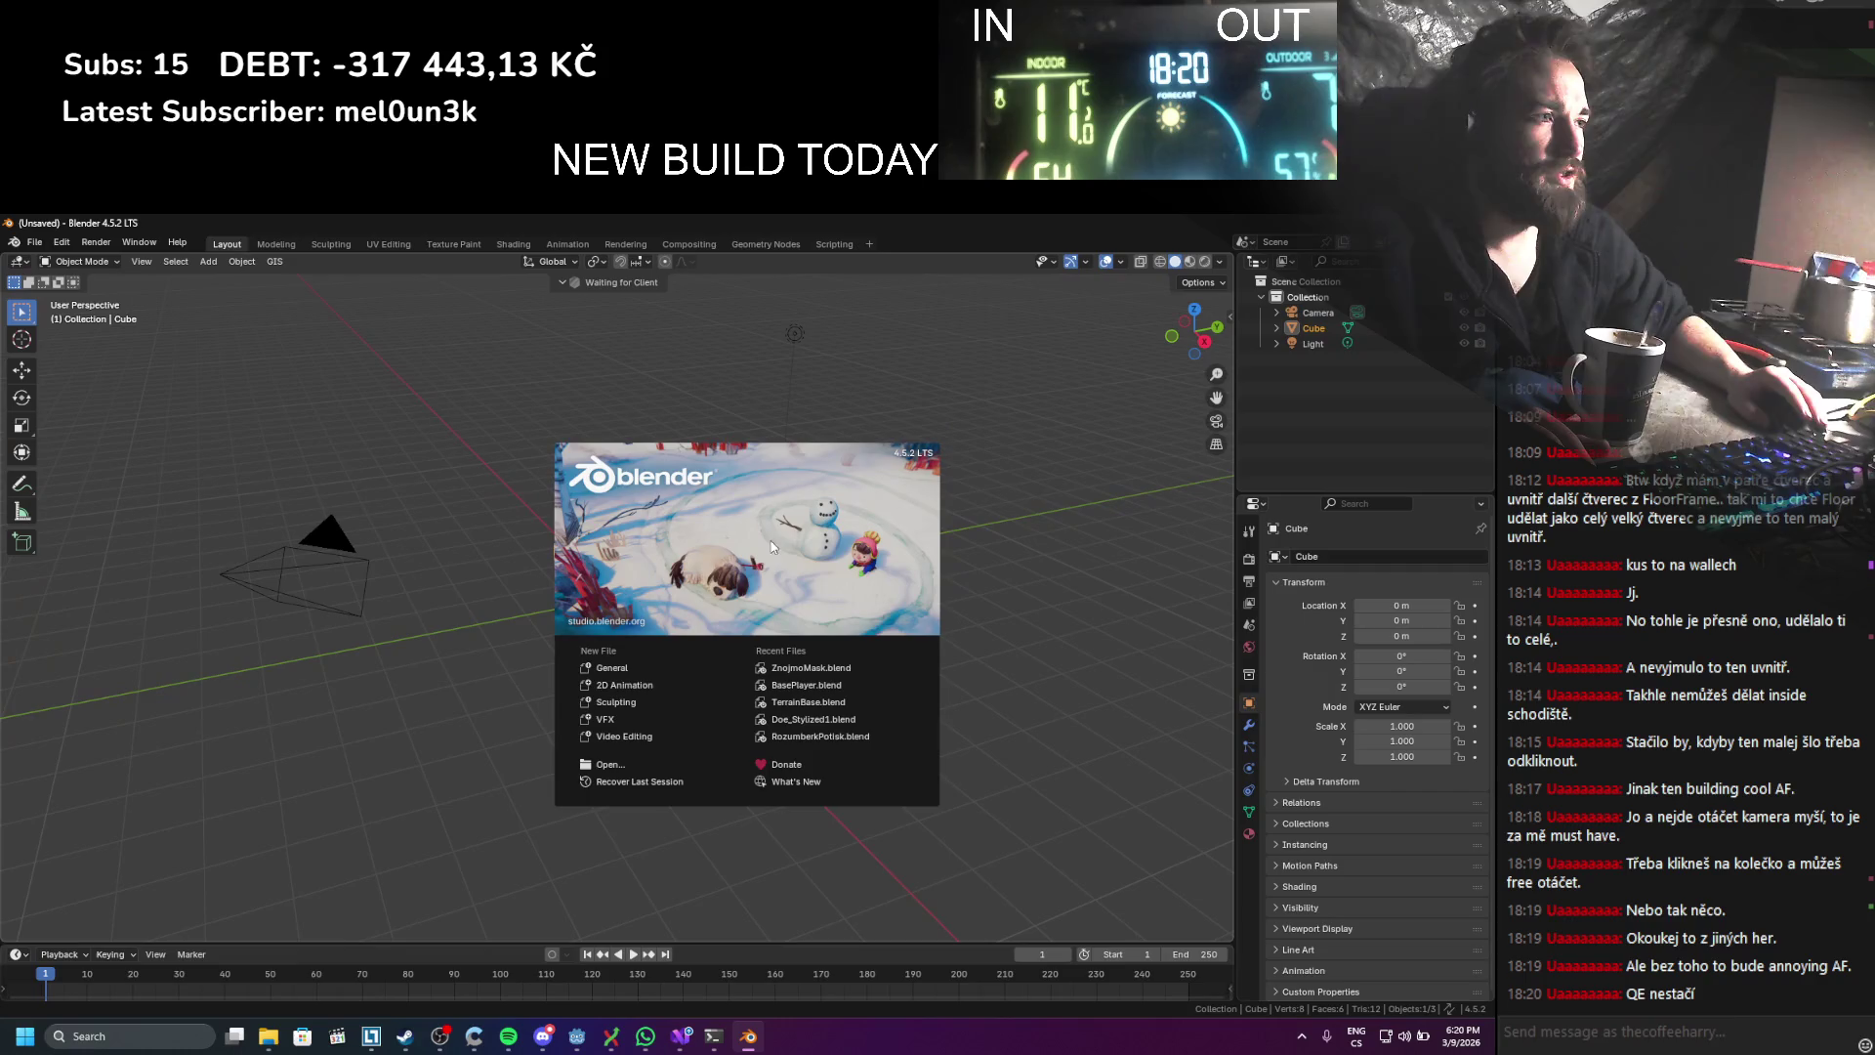
click(857, 415)
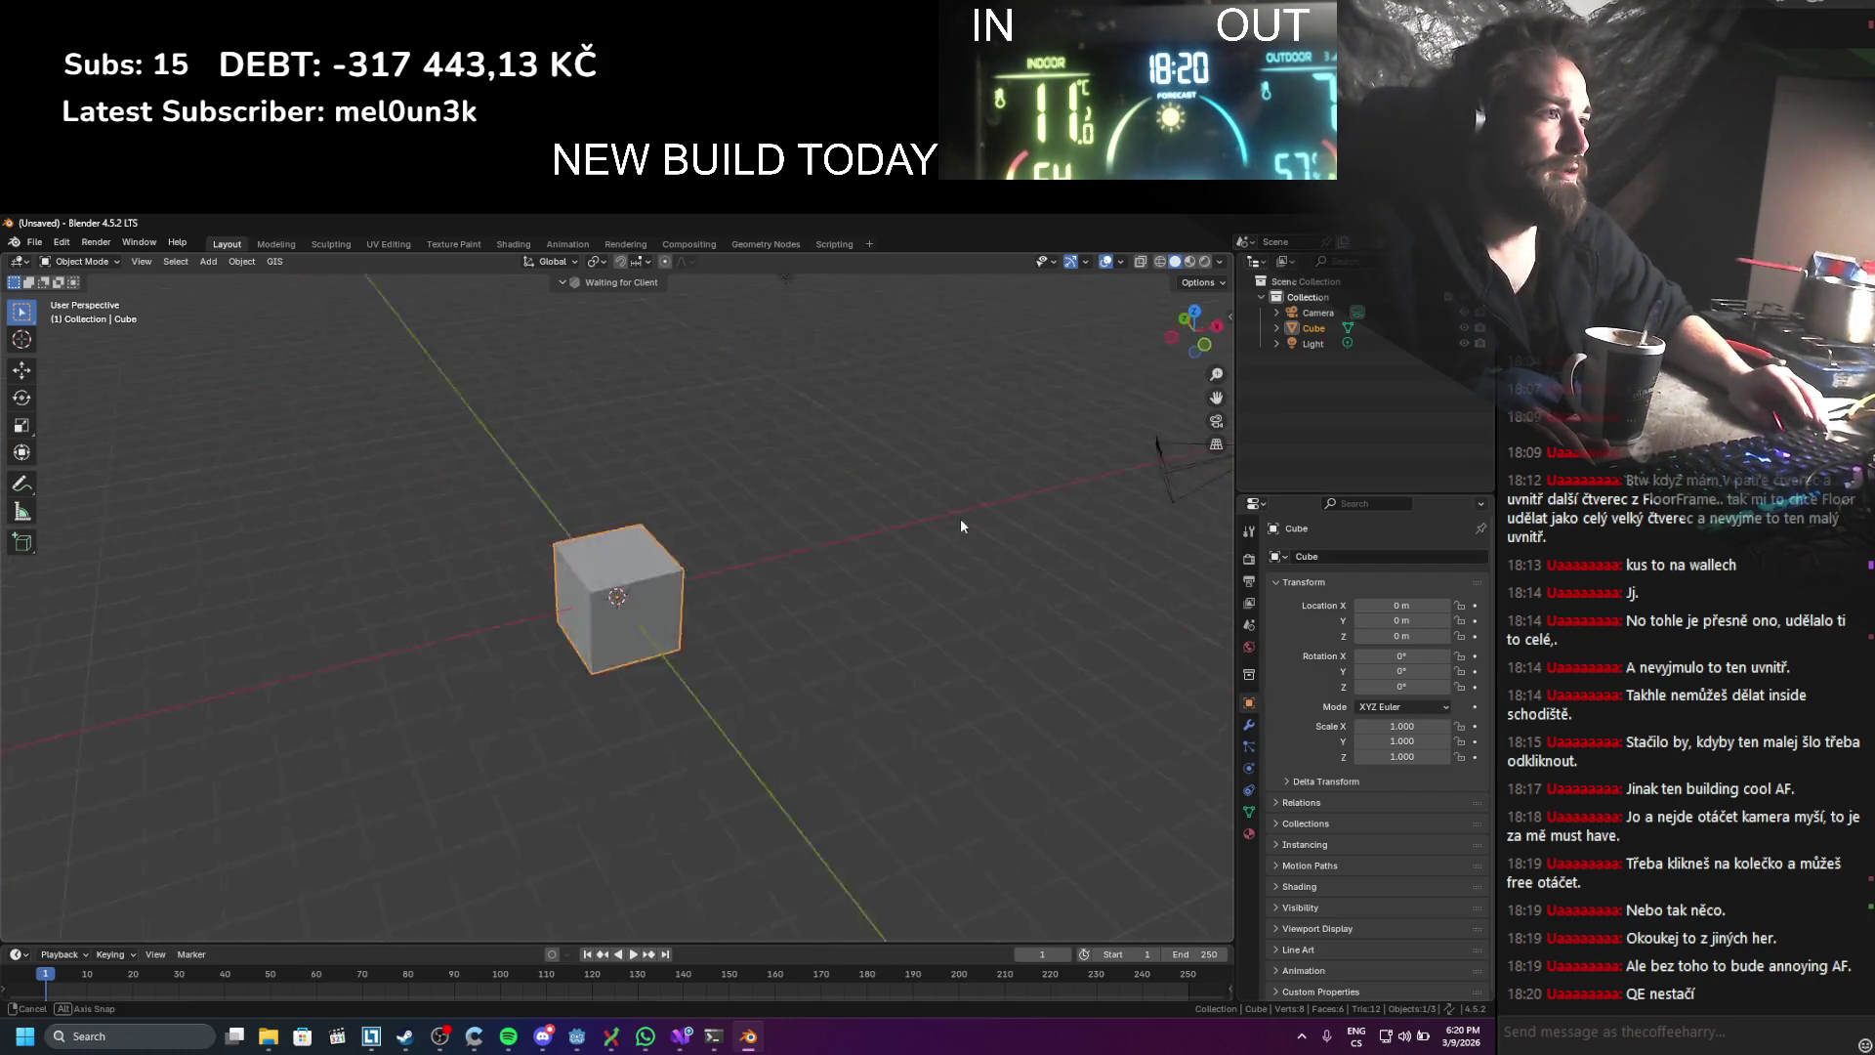
mouse_move(960, 526)
mouse_down()
mouse_move(878, 406)
mouse_move(900, 390)
mouse_move(885, 476)
mouse_move(1105, 461)
mouse_move(431, 477)
mouse_move(401, 504)
mouse_move(746, 554)
mouse_move(918, 500)
mouse_move(705, 496)
mouse_move(455, 552)
mouse_move(448, 500)
mouse_move(739, 500)
mouse_move(945, 468)
mouse_move(973, 479)
mouse_move(1109, 732)
mouse_move(672, 678)
mouse_move(537, 565)
mouse_move(516, 504)
mouse_move(588, 537)
mouse_move(582, 576)
mouse_move(808, 603)
mouse_move(596, 618)
mouse_move(930, 615)
mouse_move(654, 693)
mouse_move(684, 650)
mouse_move(763, 652)
mouse_move(623, 664)
mouse_move(564, 642)
mouse_move(797, 638)
mouse_move(853, 611)
mouse_move(690, 640)
mouse_up()
scroll(685, 653, up, 3)
scroll(687, 654, down, 5)
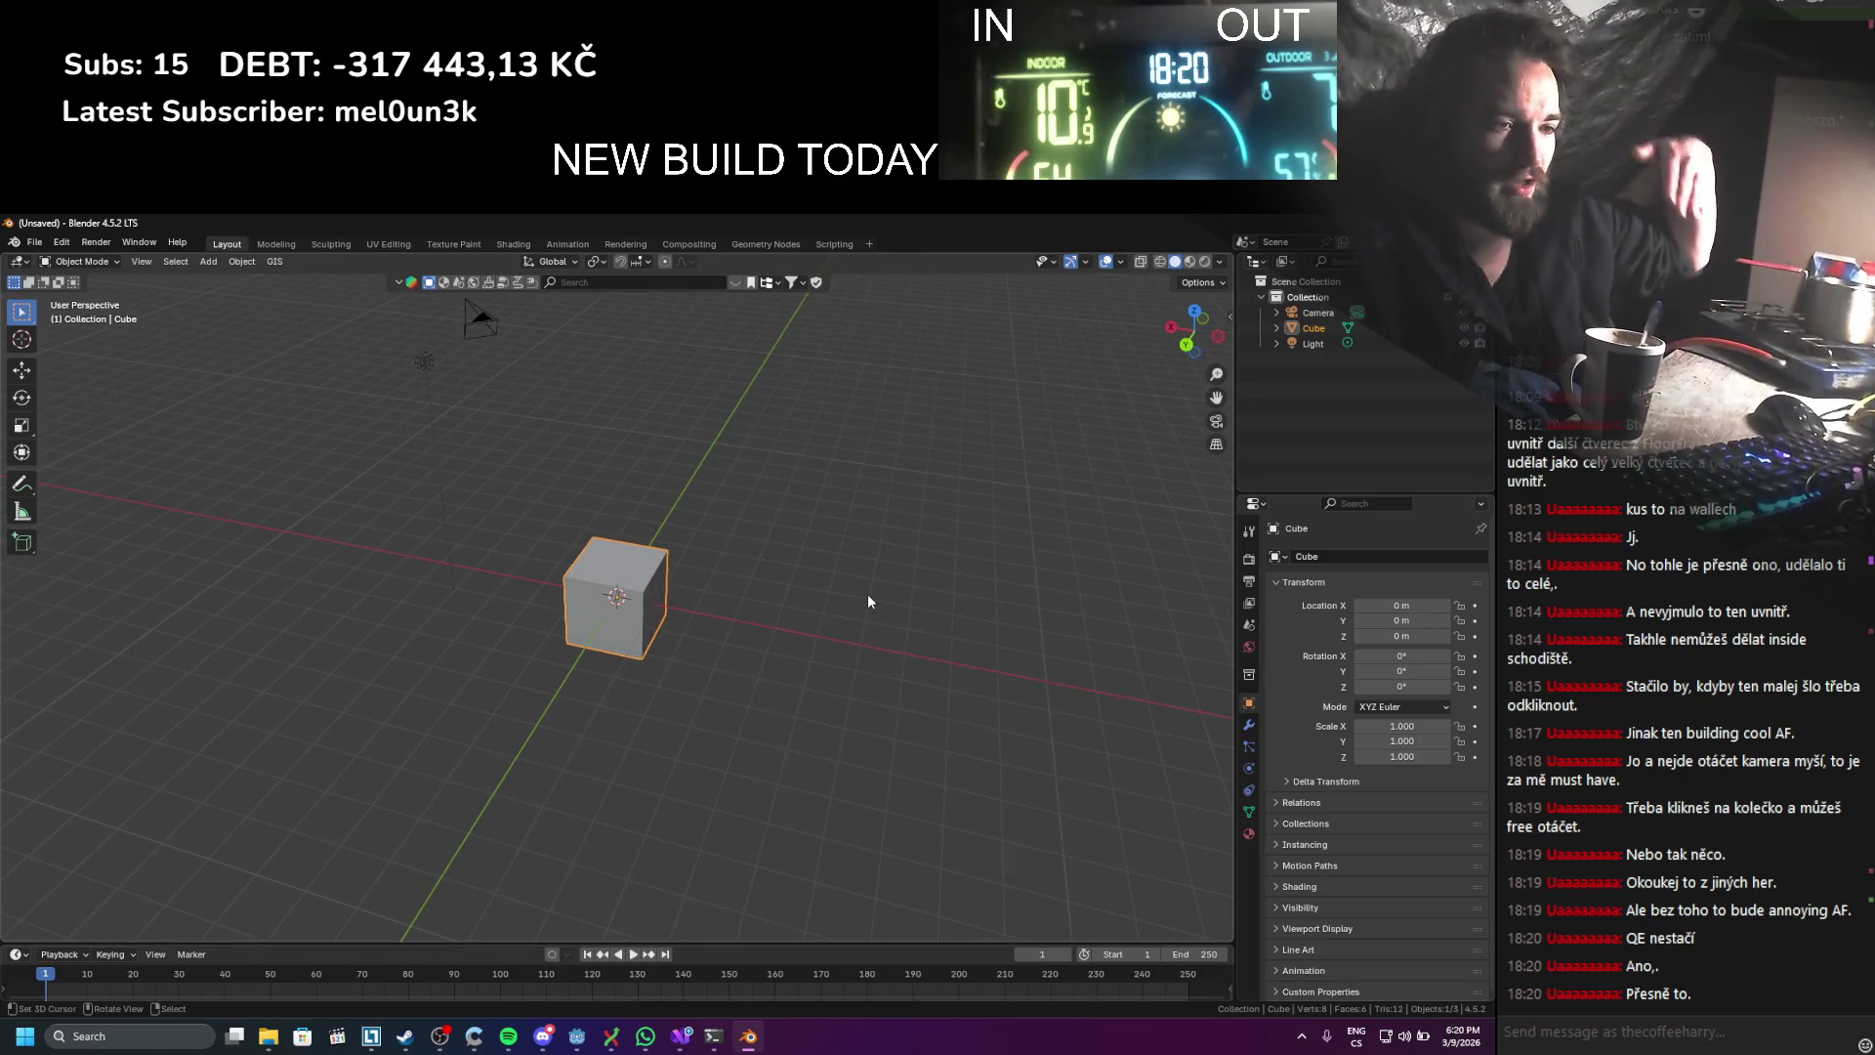
Step: Orbit and zoom around the default cube from front and angled views
mouse_move(629, 660)
mouse_down()
mouse_move(775, 646)
mouse_move(613, 715)
mouse_move(683, 623)
mouse_move(742, 629)
mouse_move(709, 671)
mouse_move(596, 631)
mouse_up()
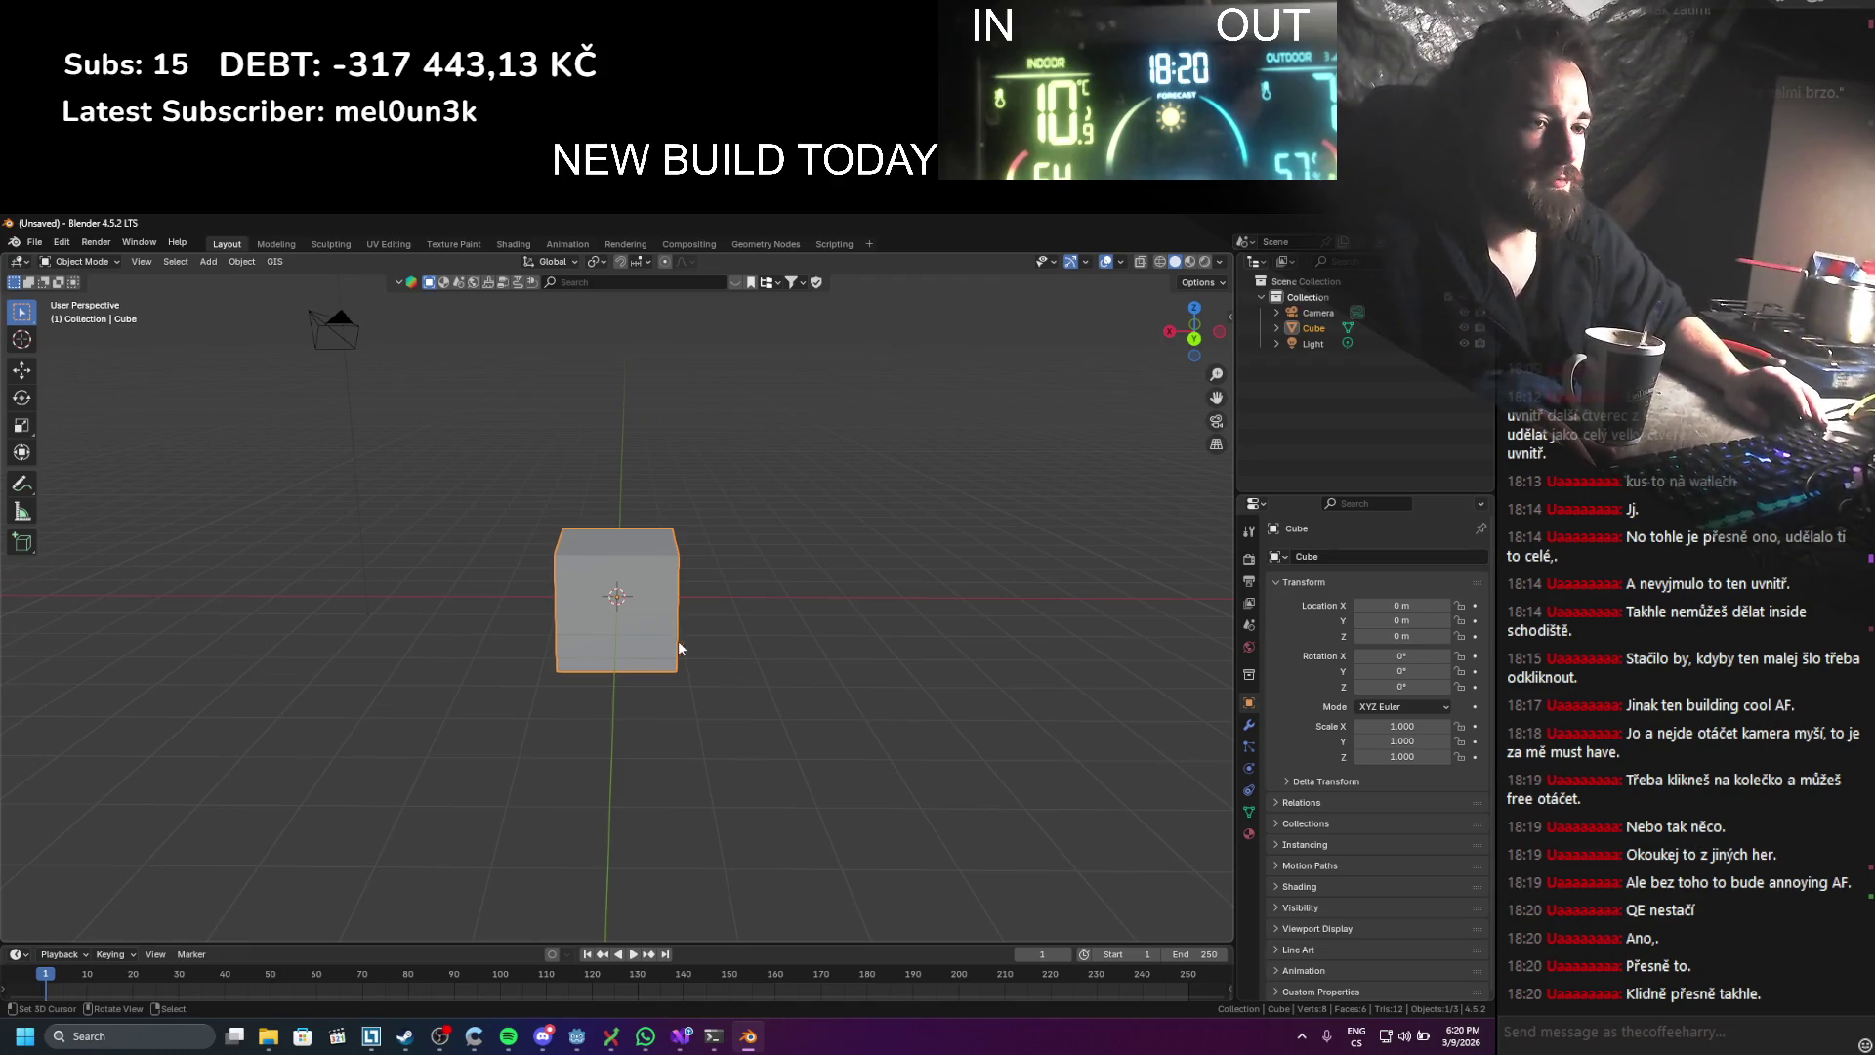
mouse_move(694, 660)
mouse_down()
mouse_move(564, 682)
mouse_move(648, 712)
mouse_move(977, 655)
mouse_move(691, 683)
mouse_move(696, 699)
mouse_move(625, 711)
mouse_move(747, 722)
mouse_move(713, 648)
mouse_move(759, 638)
mouse_up()
scroll(650, 703, down, 2)
scroll(744, 721, up, 4)
scroll(752, 641, down, 4)
scroll(757, 635, up, 3)
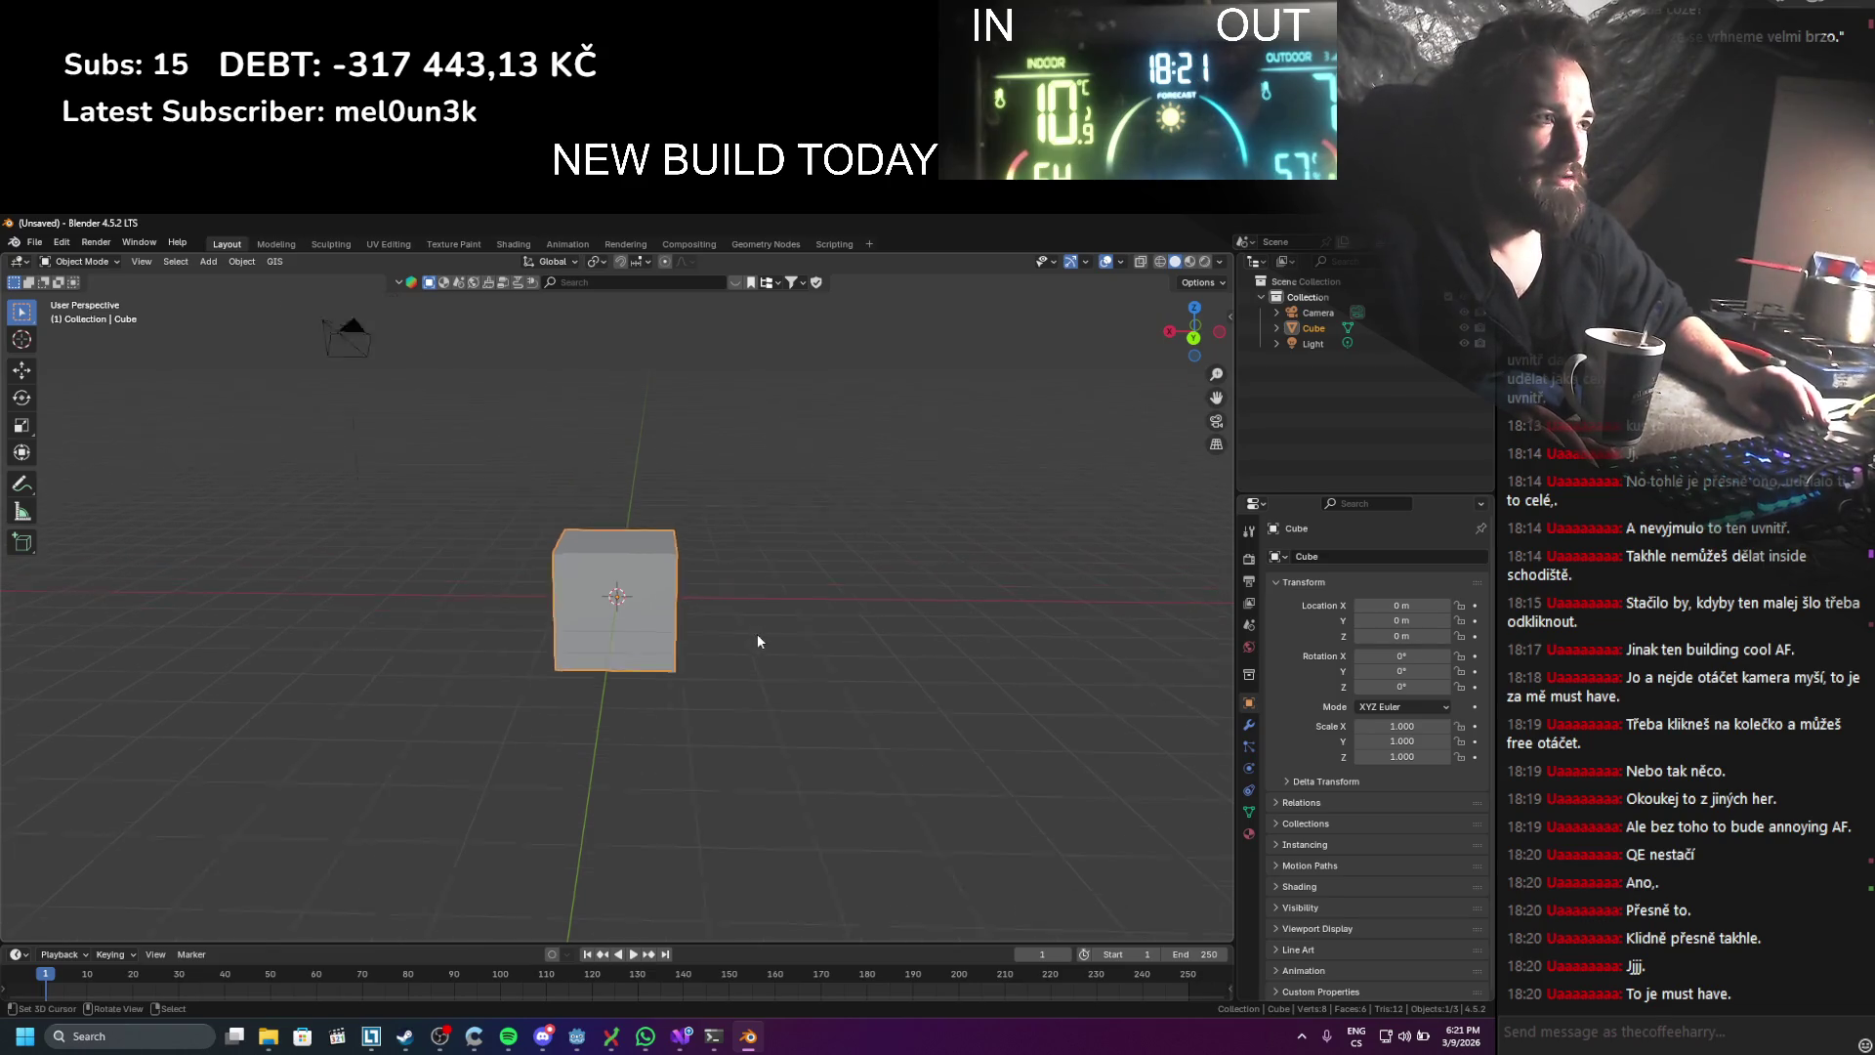
scroll(758, 625, up, 1)
scroll(758, 638, up, 2)
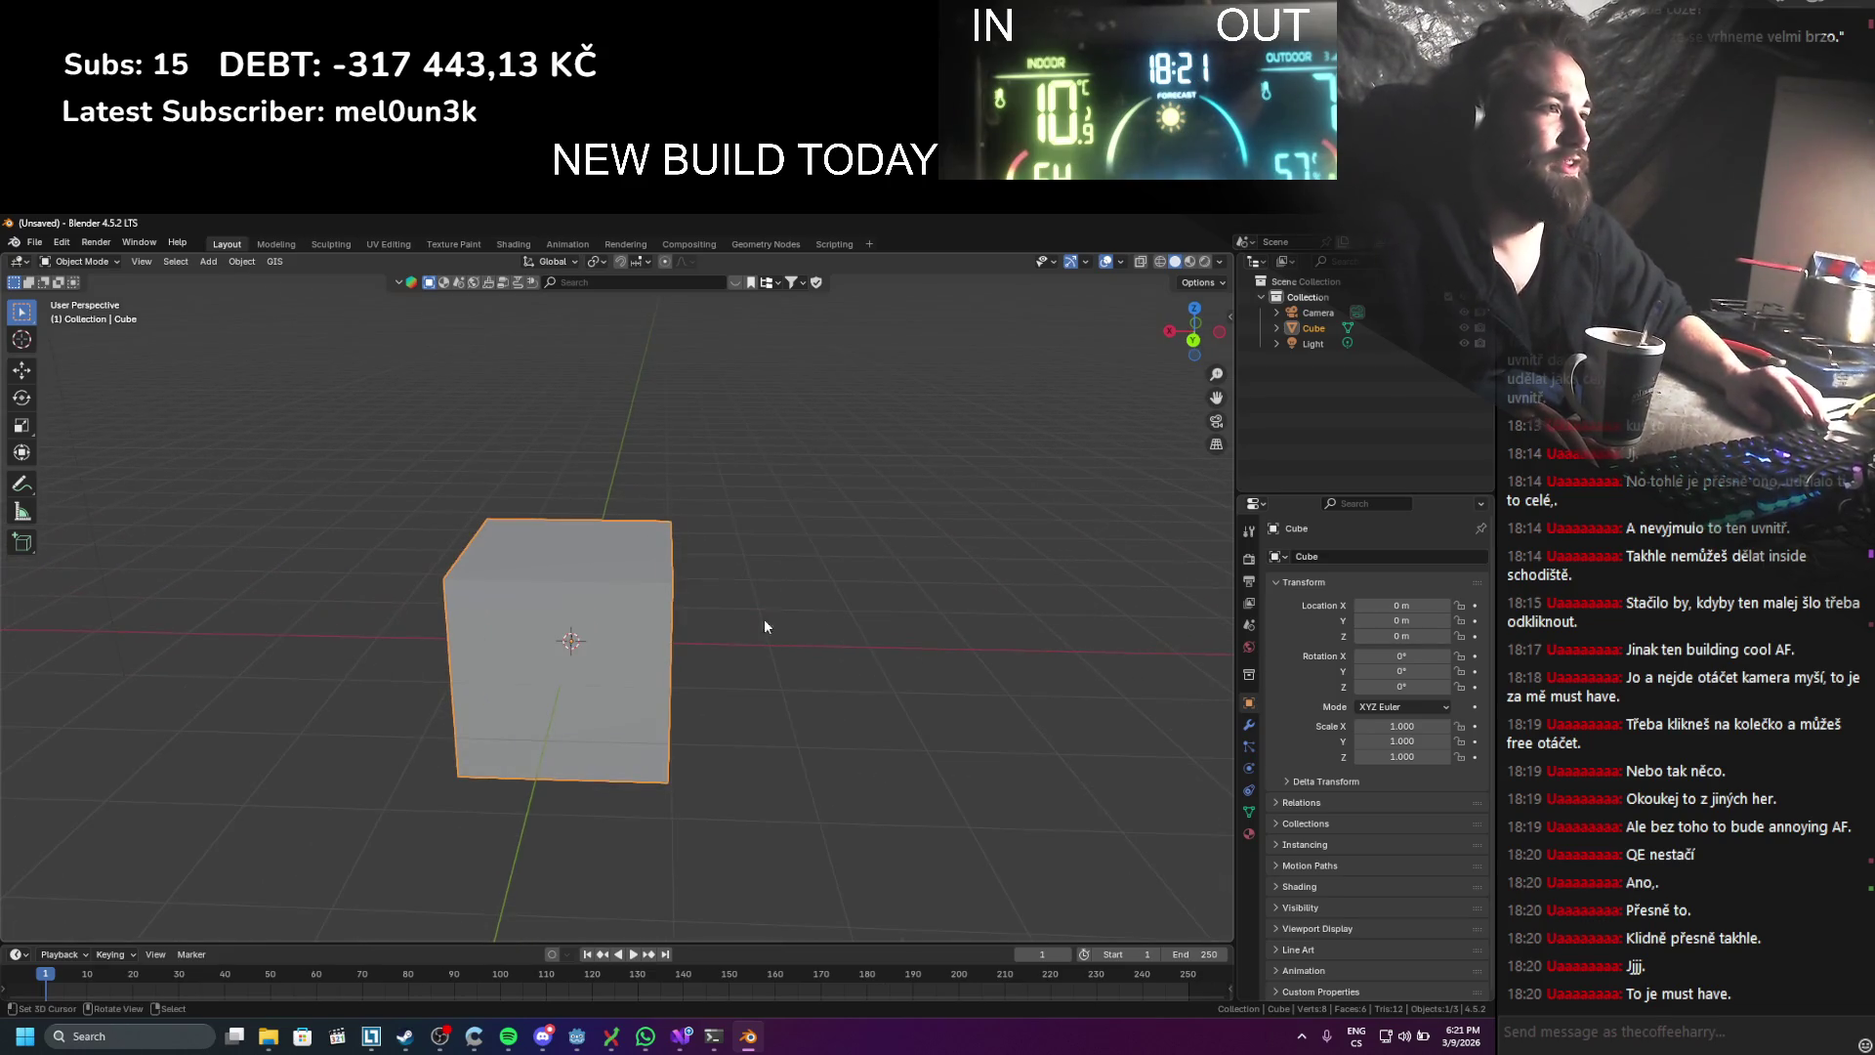
Step: View the cube's left face and a low front angle, then quit Blender
mouse_move(763, 618)
mouse_down()
mouse_move(759, 674)
mouse_move(725, 637)
mouse_move(705, 799)
mouse_up()
scroll(705, 798, down, 5)
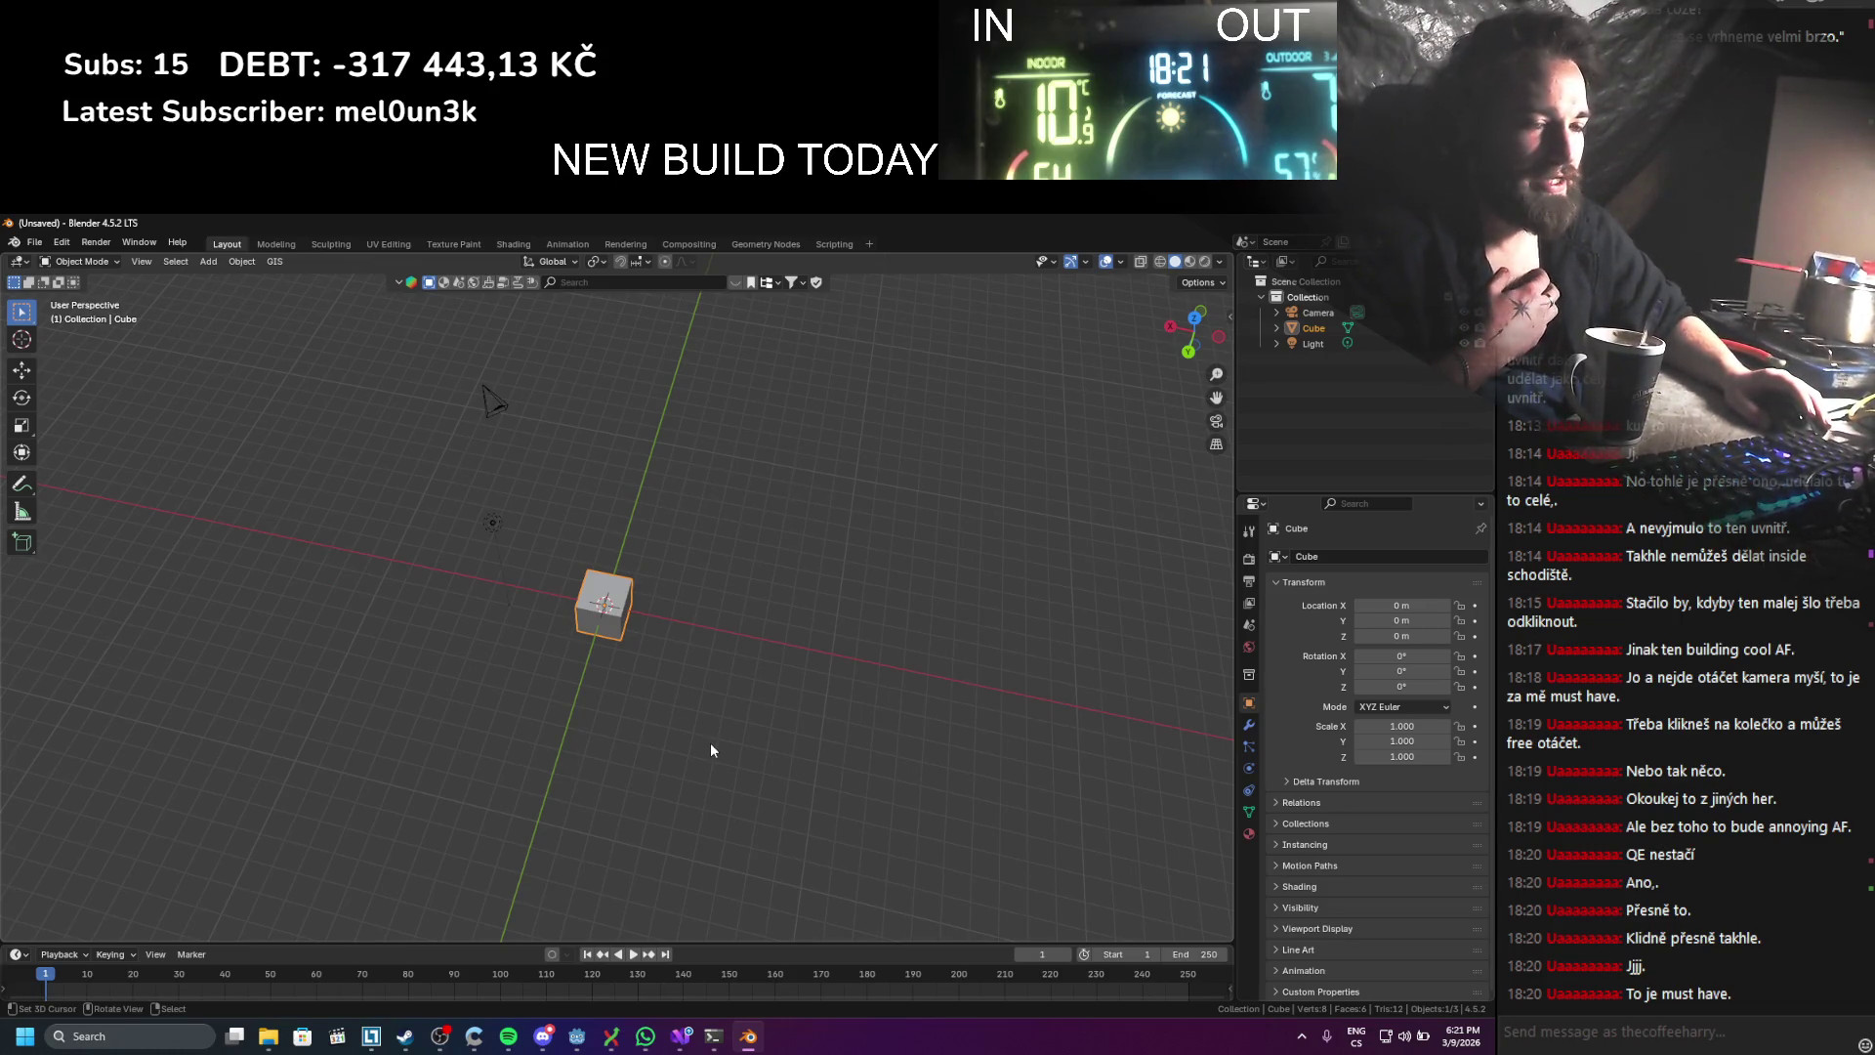
scroll(711, 748, up, 1)
mouse_move(711, 742)
mouse_down()
mouse_move(738, 582)
mouse_move(707, 668)
mouse_up()
scroll(723, 649, up, 3)
scroll(707, 667, down, 3)
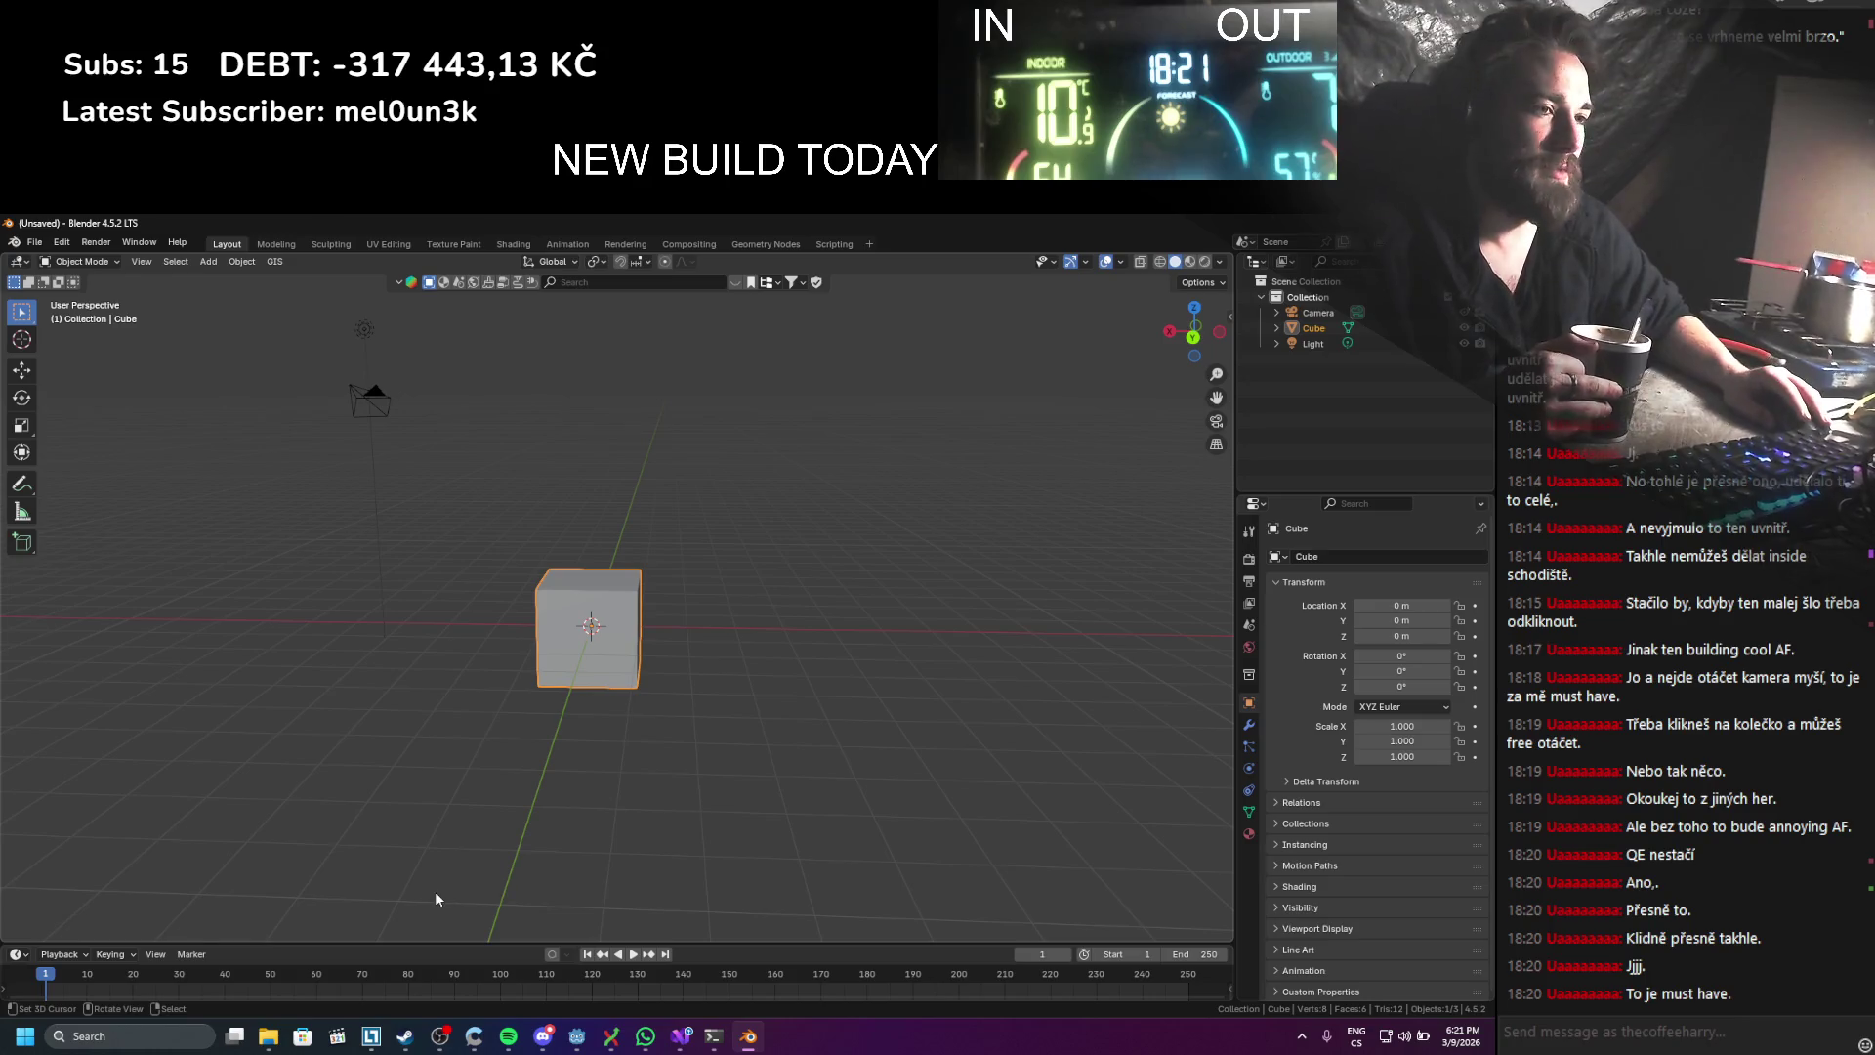
scroll(367, 828, up, 2)
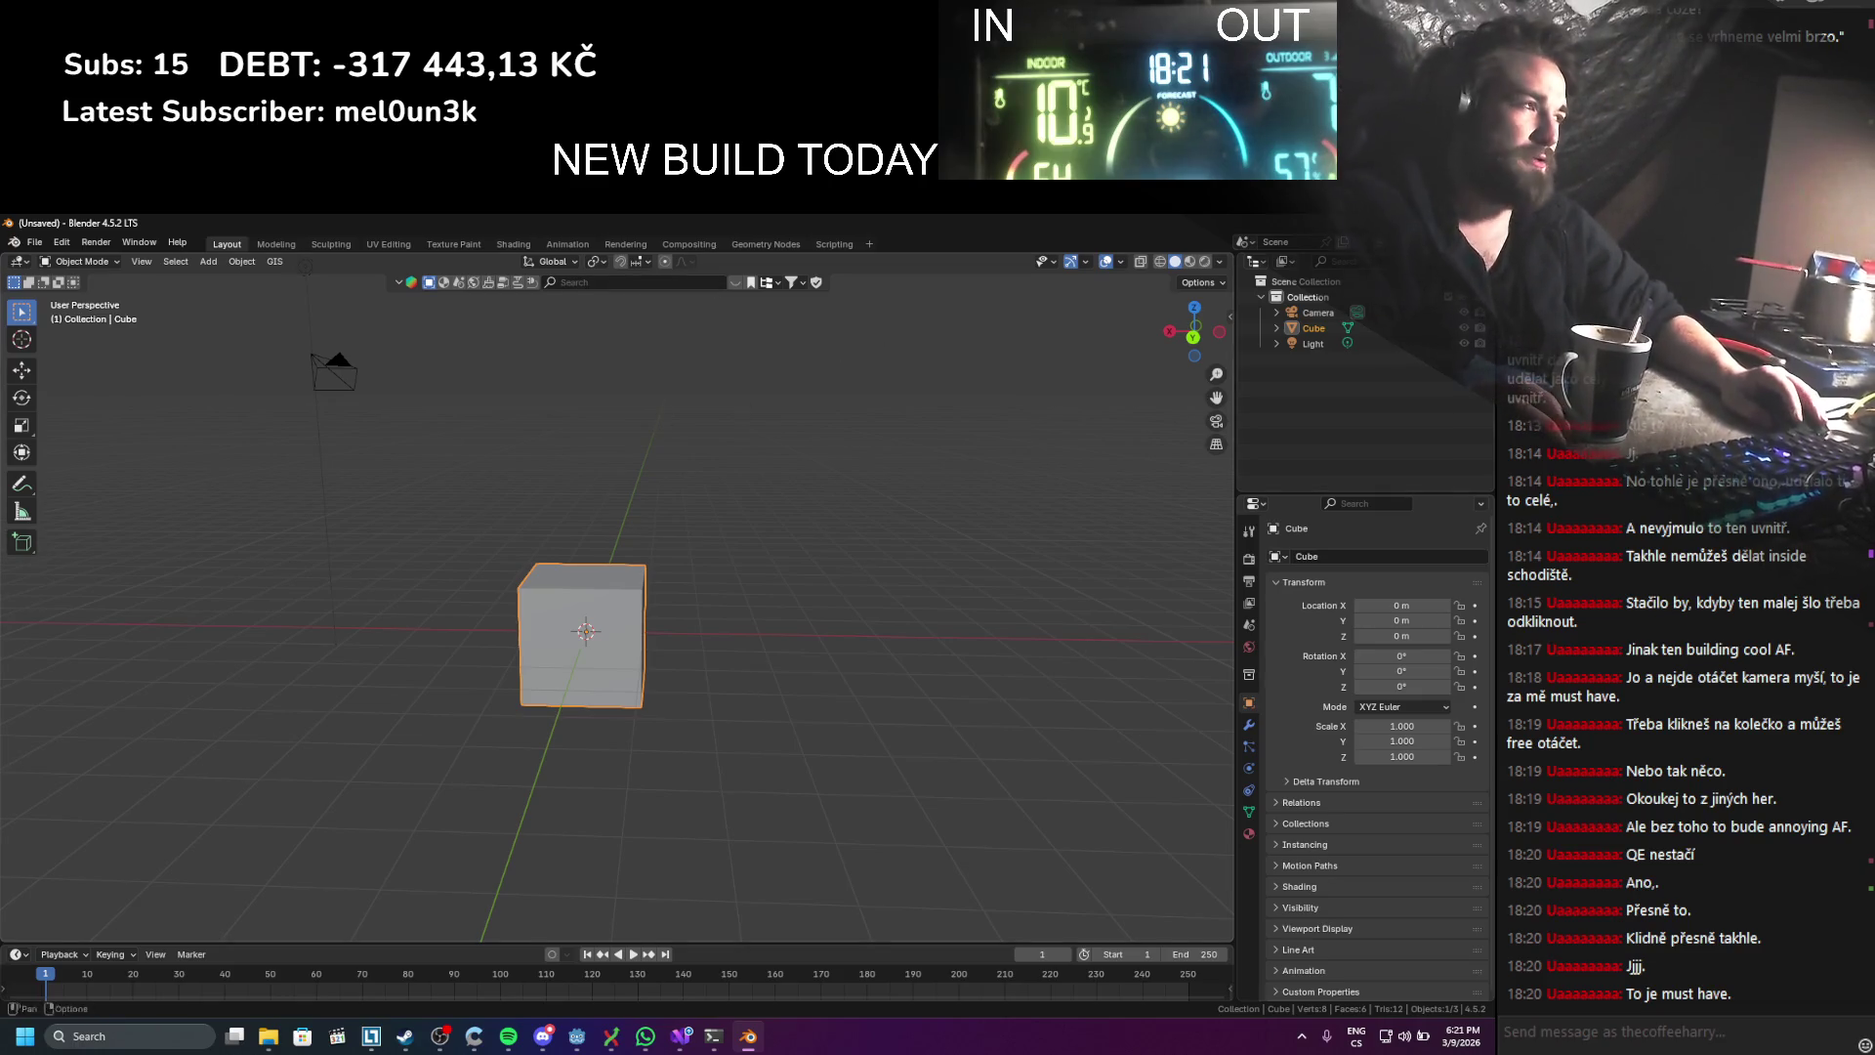
key(ctrl+q)
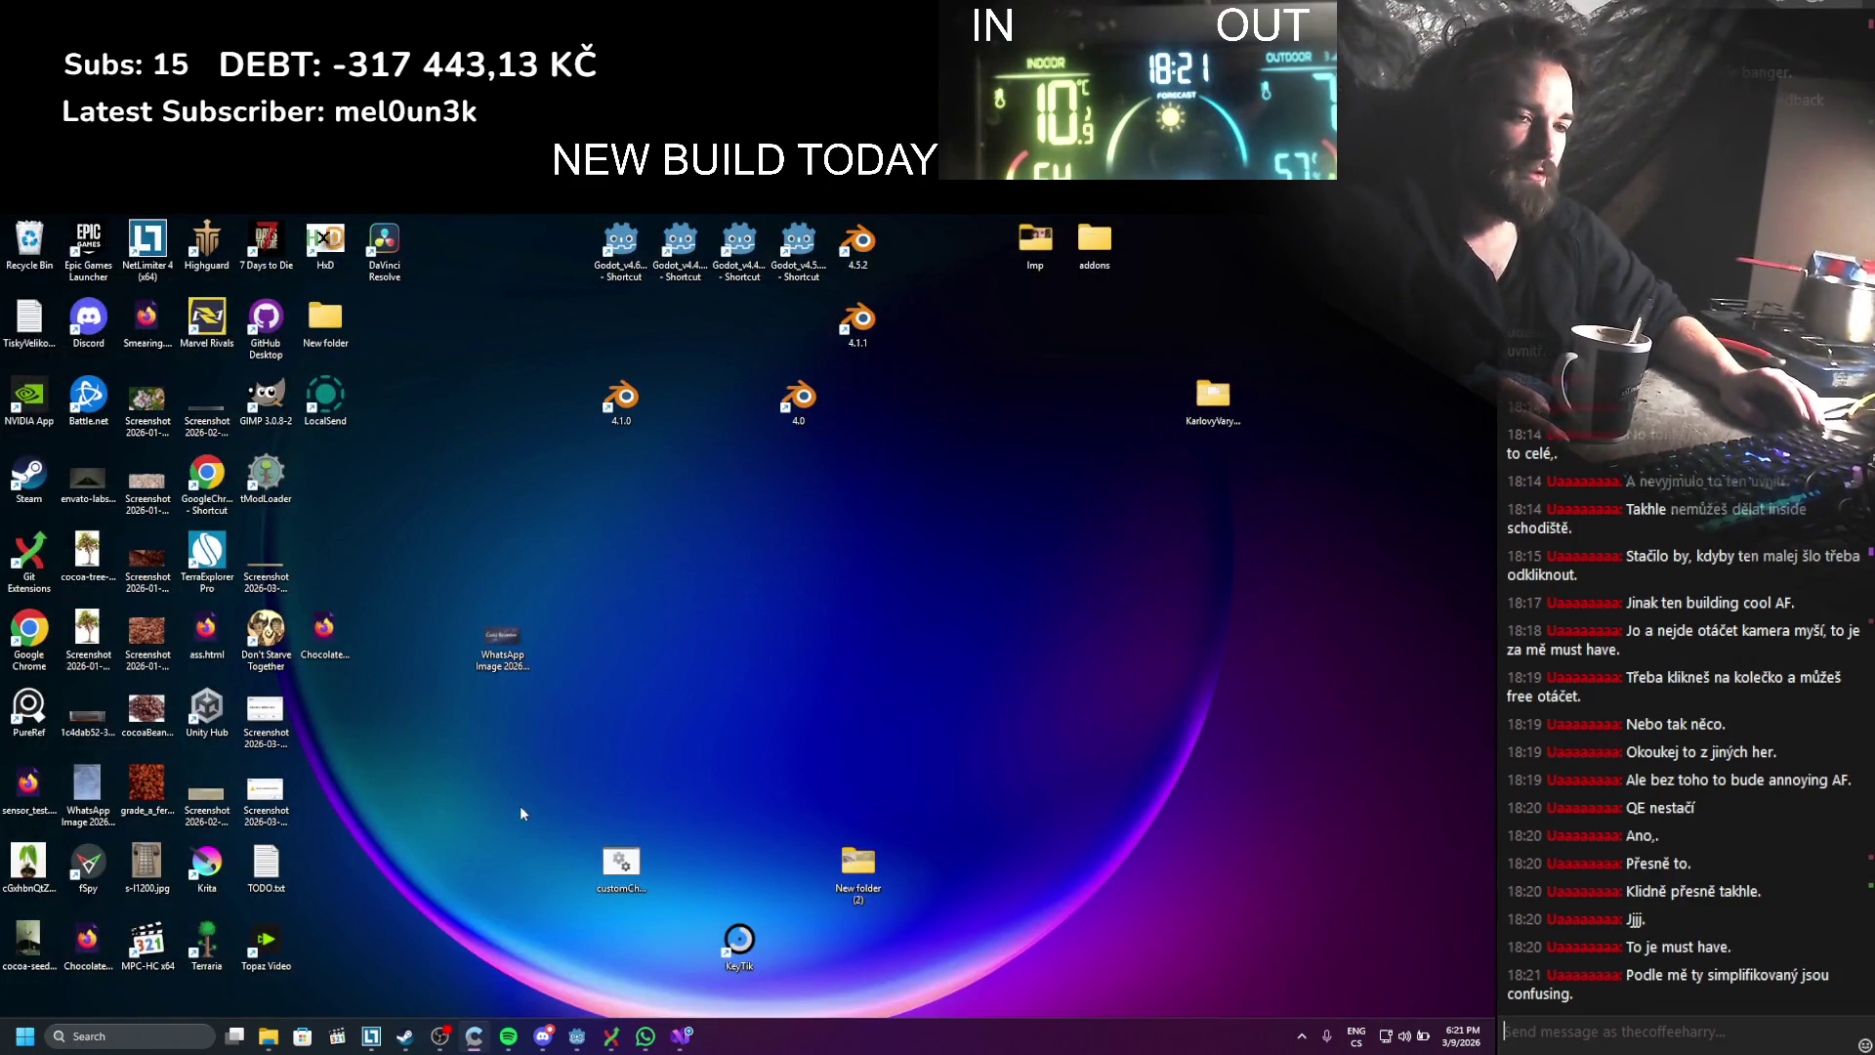